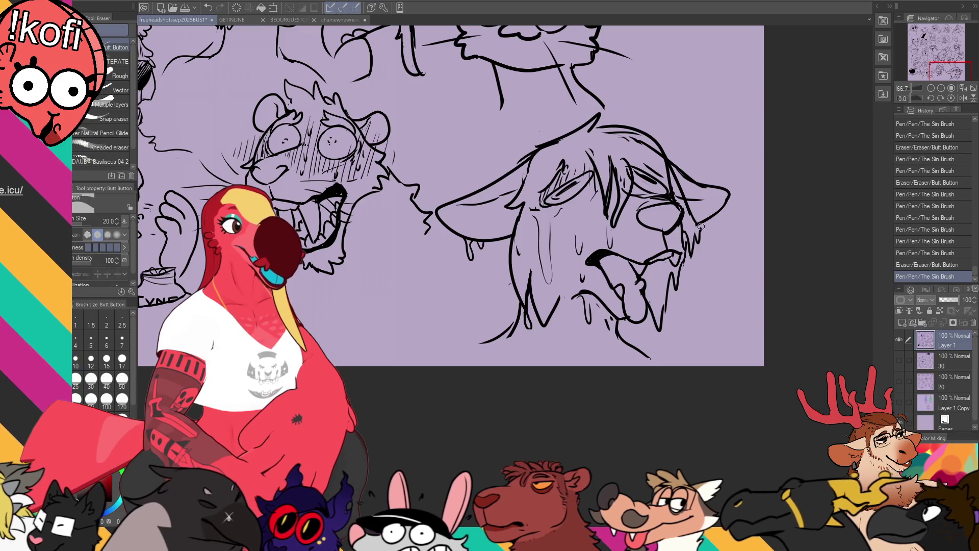
Erase a stray bit of line art and redraw short ink strokes on the dog's face
{"action": "key", "text": "e"}
{"action": "key", "text": "p"}
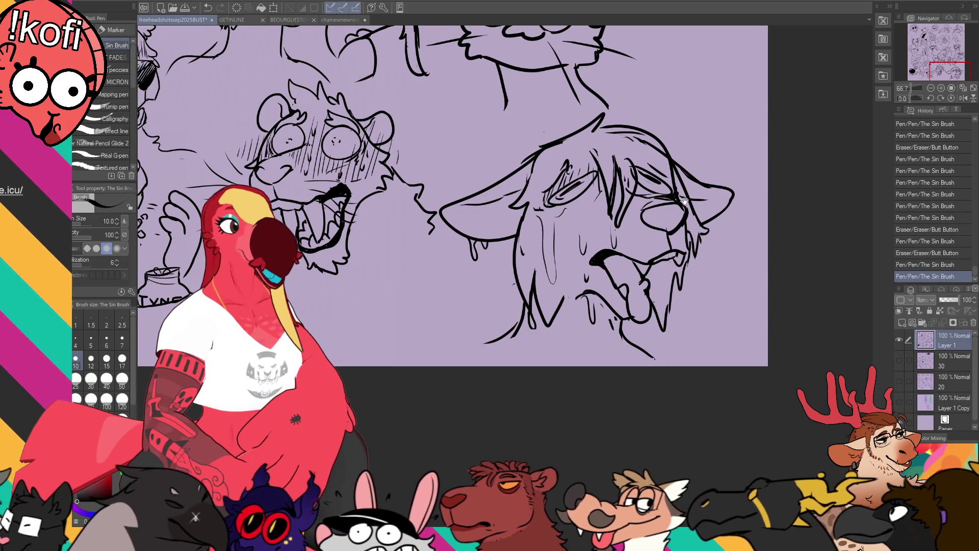
{"action": "key", "text": "e"}
{"action": "left_click_drag", "start_coordinate": [588, 216], "coordinate": [594, 212]}
{"action": "key", "text": "p"}
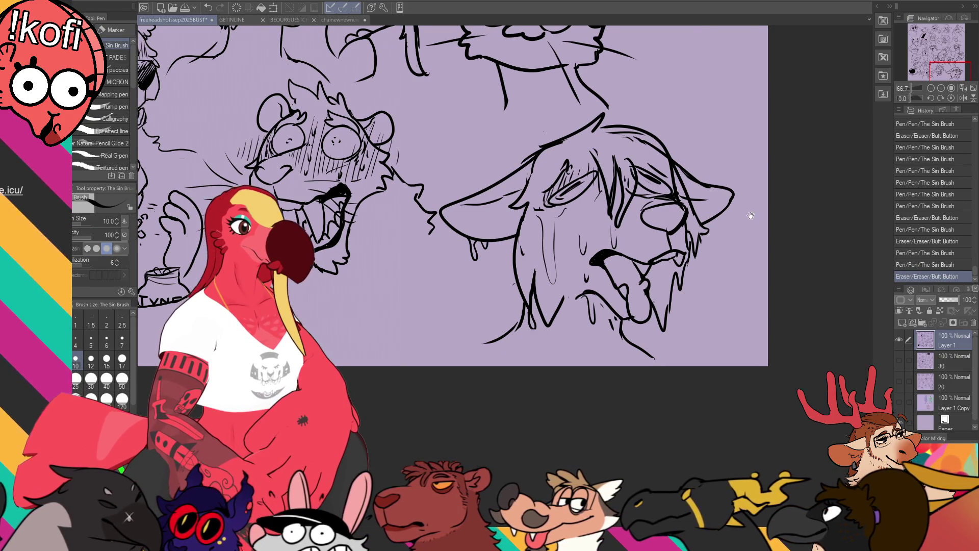
{"action": "left_click_drag", "start_coordinate": [750, 217], "coordinate": [754, 235]}
{"action": "left_click_drag", "start_coordinate": [589, 215], "coordinate": [595, 222]}
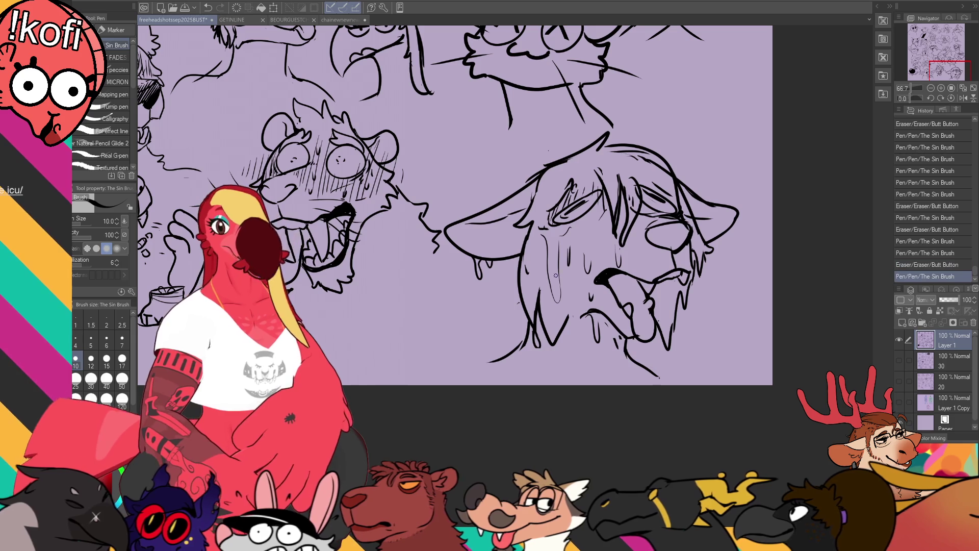
{"action": "mouse_move", "coordinate": [500, 260]}
{"action": "left_mouse_down"}
{"action": "mouse_move", "coordinate": [500, 289]}
{"action": "mouse_move", "coordinate": [498, 275]}
{"action": "left_mouse_up"}
Clean up stray lines around the dog face and re-ink small details
{"action": "key", "text": "e"}
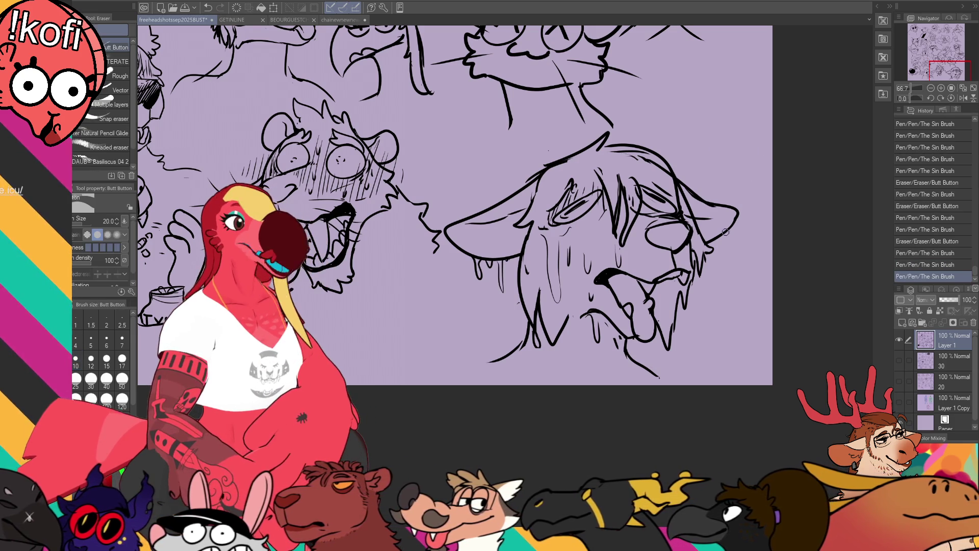
{"action": "left_click_drag", "start_coordinate": [684, 213], "coordinate": [689, 207]}
{"action": "mouse_move", "coordinate": [692, 200]}
{"action": "left_mouse_down"}
{"action": "mouse_move", "coordinate": [698, 194]}
{"action": "mouse_move", "coordinate": [692, 206]}
{"action": "left_mouse_up"}
{"action": "key", "text": "p"}
{"action": "left_click_drag", "start_coordinate": [696, 197], "coordinate": [694, 207]}
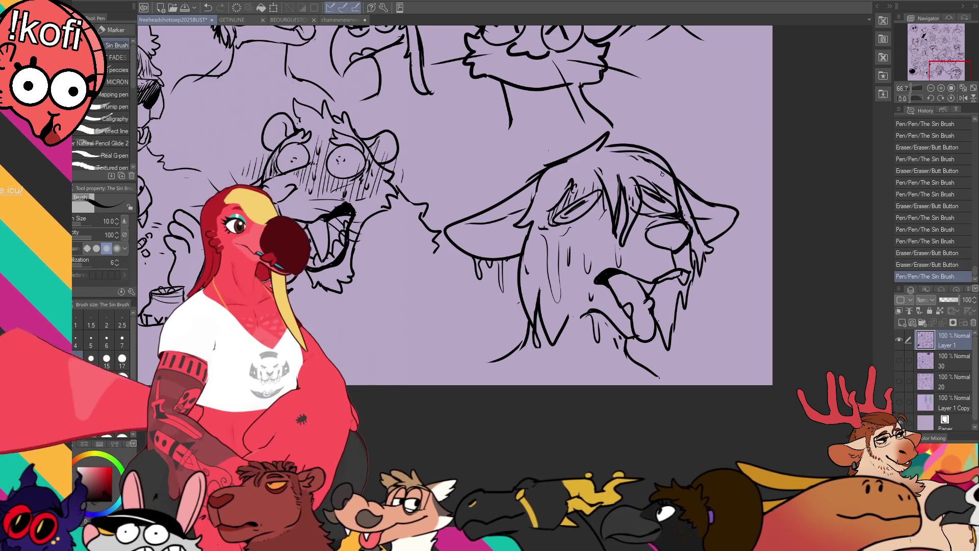
{"action": "scroll", "coordinate": [459, 208], "scroll_direction": "down", "scroll_amount": 2}
{"action": "left_click_drag", "start_coordinate": [616, 252], "coordinate": [623, 255]}
{"action": "left_click_drag", "start_coordinate": [618, 253], "coordinate": [622, 256]}
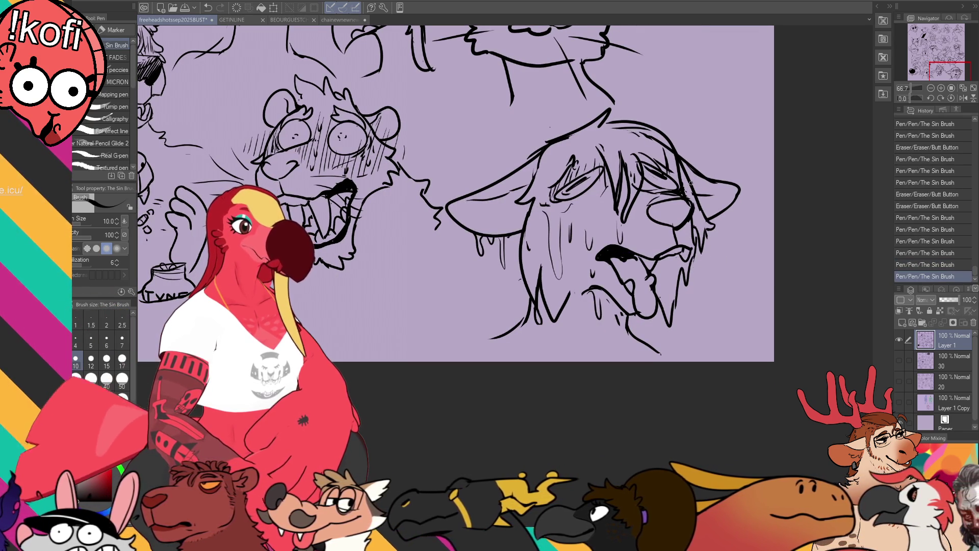
{"action": "scroll", "coordinate": [631, 207], "scroll_direction": "up", "scroll_amount": 1}
{"action": "scroll", "coordinate": [631, 206], "scroll_direction": "up", "scroll_amount": 1}
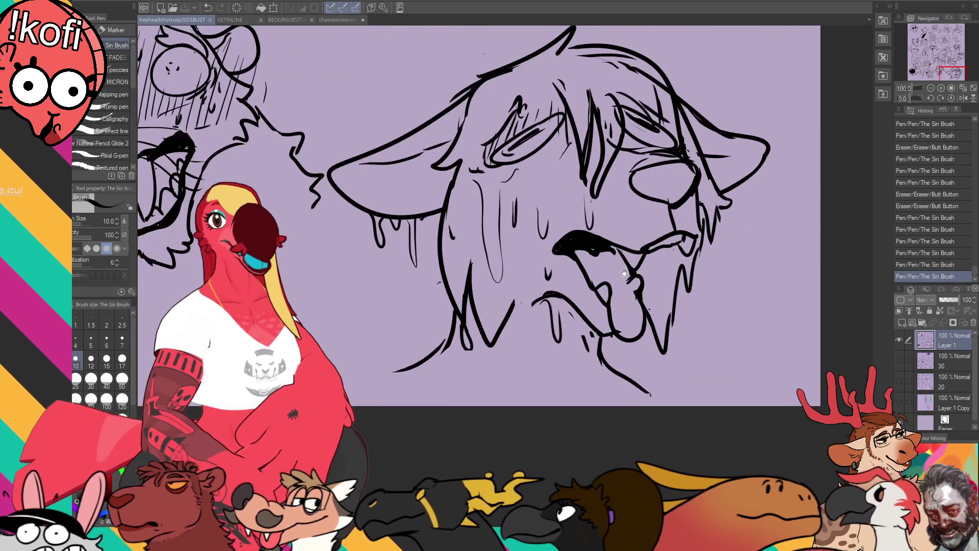
{"action": "scroll", "coordinate": [631, 207], "scroll_direction": "up", "scroll_amount": 1}
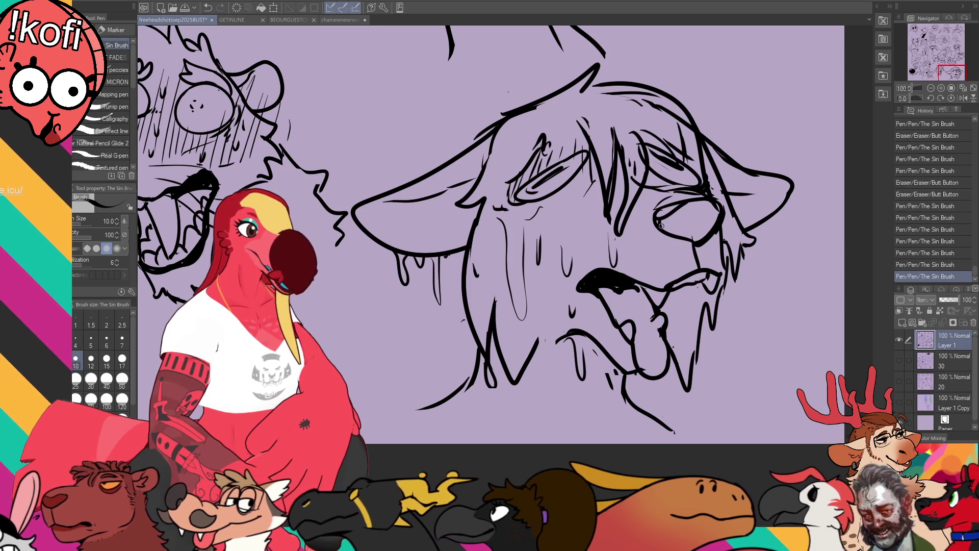
Fill the dog's nose solid black and add short shading strokes to the face
{"action": "mouse_move", "coordinate": [660, 221]}
{"action": "left_mouse_down"}
{"action": "mouse_move", "coordinate": [703, 202]}
{"action": "mouse_move", "coordinate": [719, 238]}
{"action": "mouse_move", "coordinate": [697, 245]}
{"action": "mouse_move", "coordinate": [712, 214]}
{"action": "left_mouse_up"}
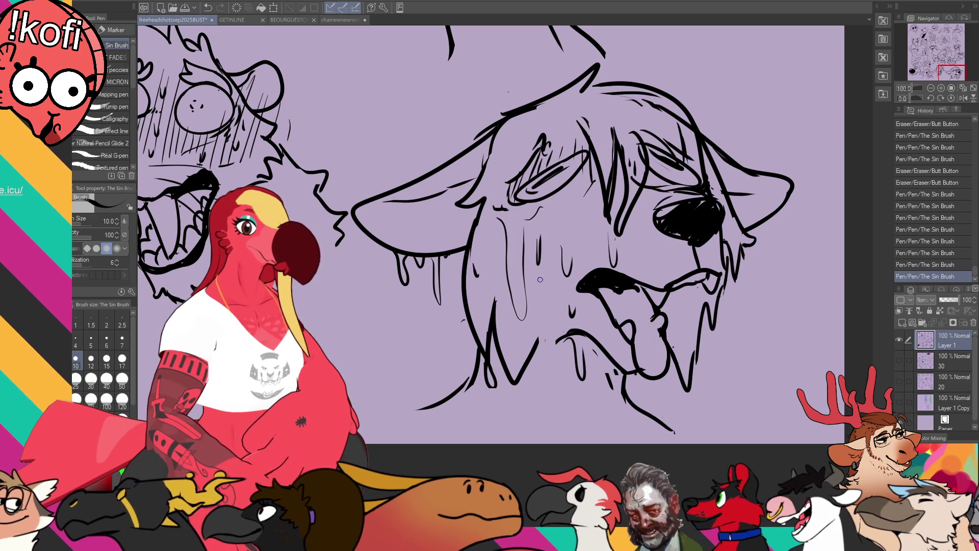
{"action": "left_click_drag", "start_coordinate": [527, 291], "coordinate": [544, 304]}
Draw short hatching strokes across the drooling dog's cheek with the Sin Brush pen
{"action": "mouse_move", "coordinate": [476, 268]}
{"action": "left_mouse_down"}
{"action": "mouse_move", "coordinate": [509, 263]}
{"action": "mouse_move", "coordinate": [503, 224]}
{"action": "left_mouse_up"}
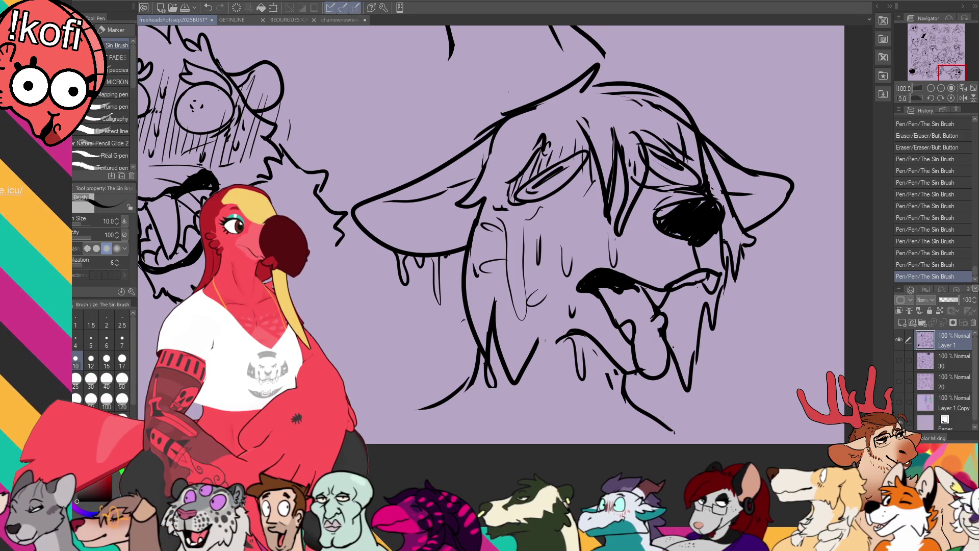
{"action": "scroll", "coordinate": [637, 293], "scroll_direction": "down", "scroll_amount": 2}
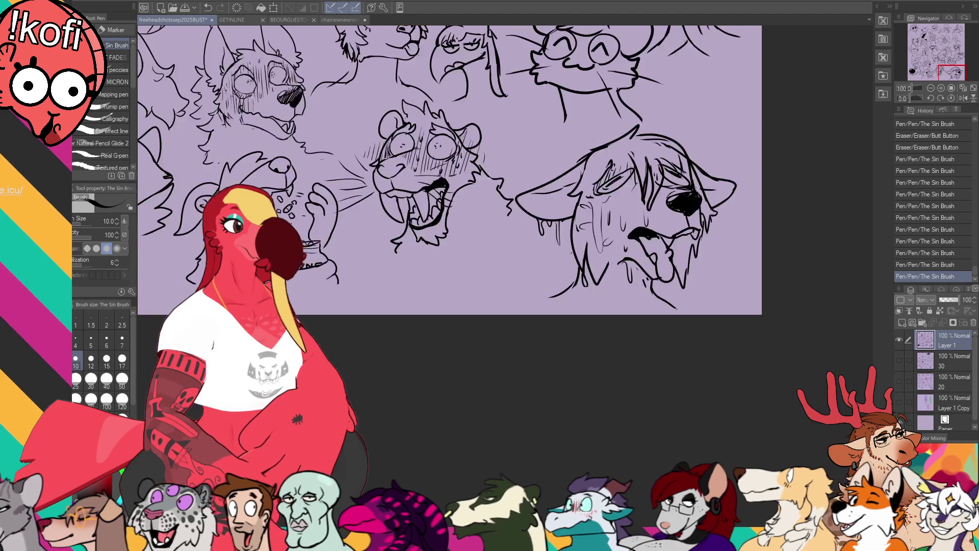
{"action": "scroll", "coordinate": [637, 293], "scroll_direction": "down", "scroll_amount": 2}
{"action": "scroll", "coordinate": [637, 294], "scroll_direction": "down", "scroll_amount": 1}
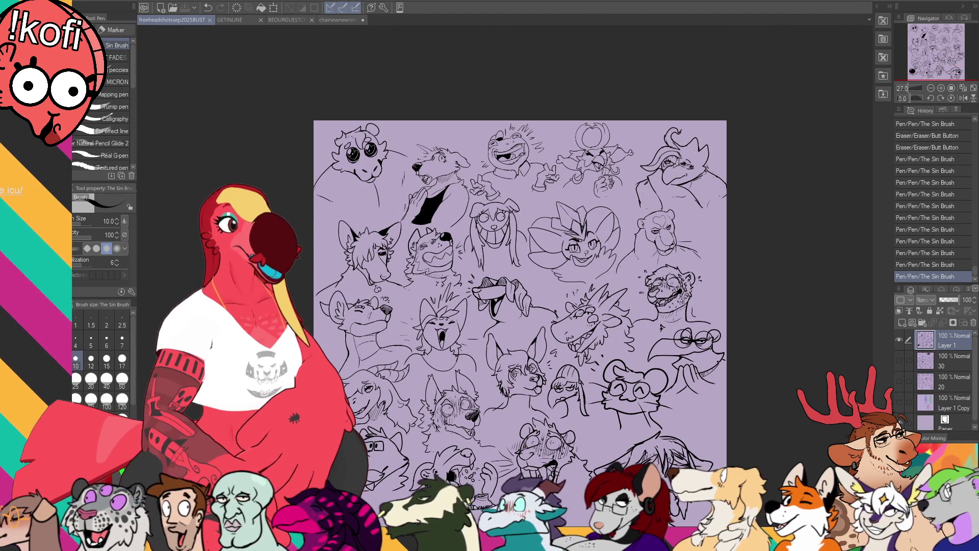
Lasso the bottom-right dog face, scale it down to fit among the heads, and deselect
{"action": "key", "text": "m"}
{"action": "left_click_drag", "start_coordinate": [536, 307], "coordinate": [587, 217]}
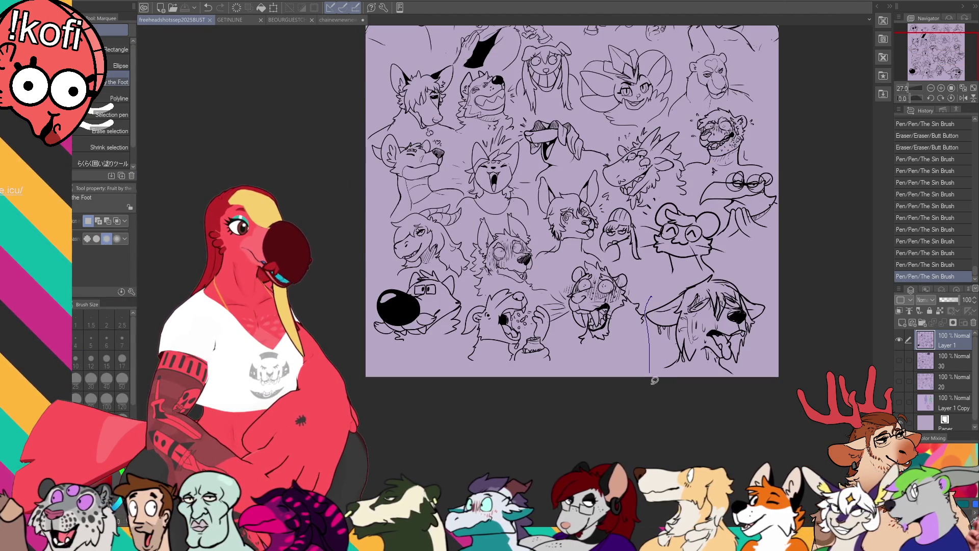
{"action": "left_click_drag", "start_coordinate": [655, 380], "coordinate": [757, 328]}
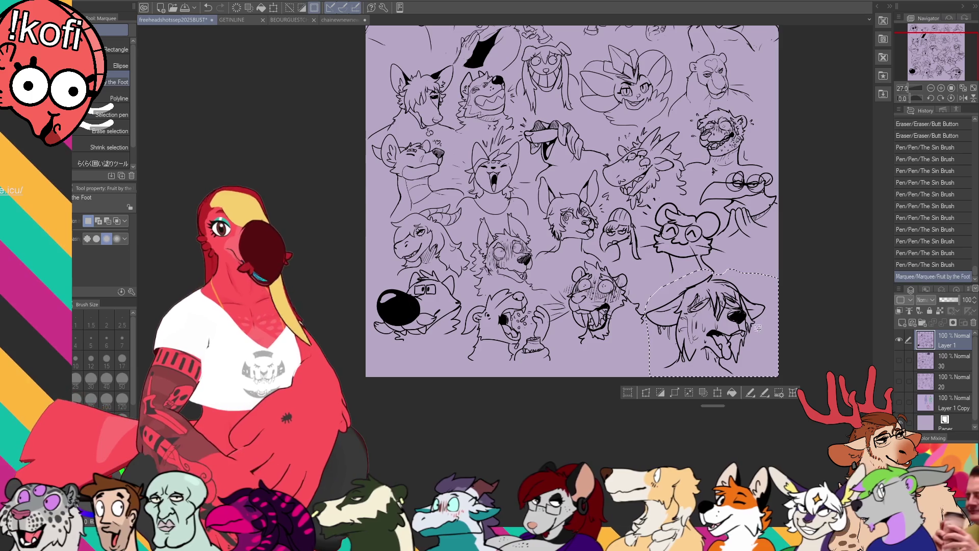
{"action": "key", "text": "ctrl+t"}
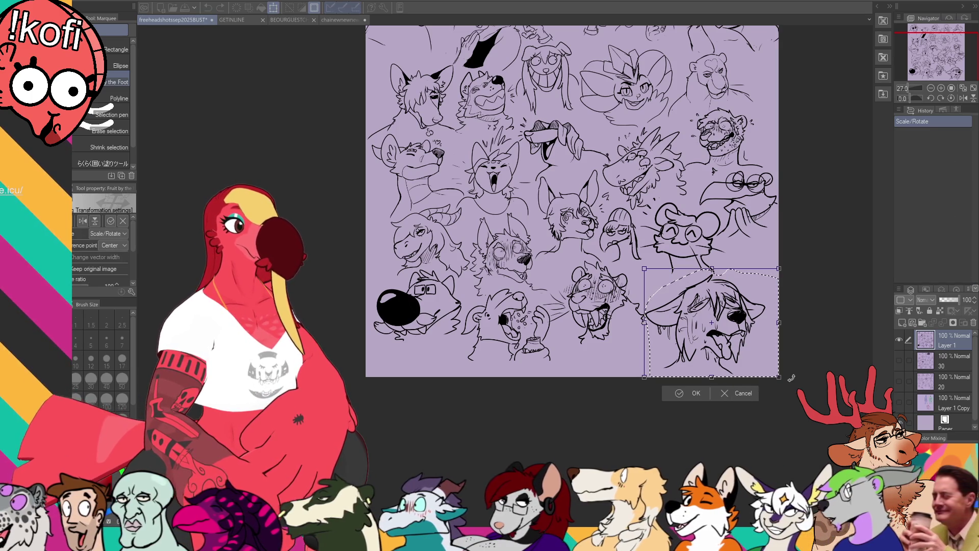
{"action": "left_click_drag", "start_coordinate": [780, 378], "coordinate": [742, 347]}
{"action": "key", "text": "Return"}
{"action": "key", "text": "ctrl+d"}
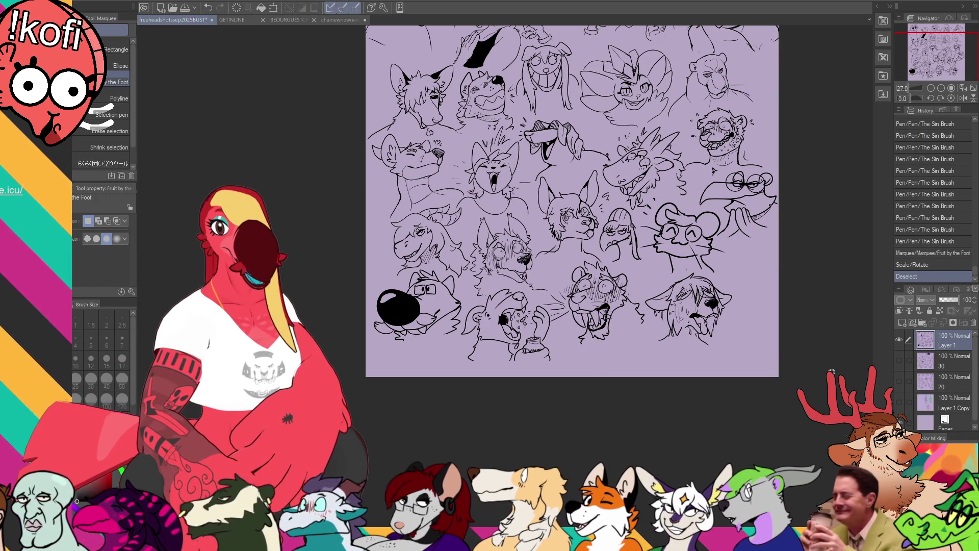
{"action": "scroll", "coordinate": [756, 386], "scroll_direction": "up", "scroll_amount": 3}
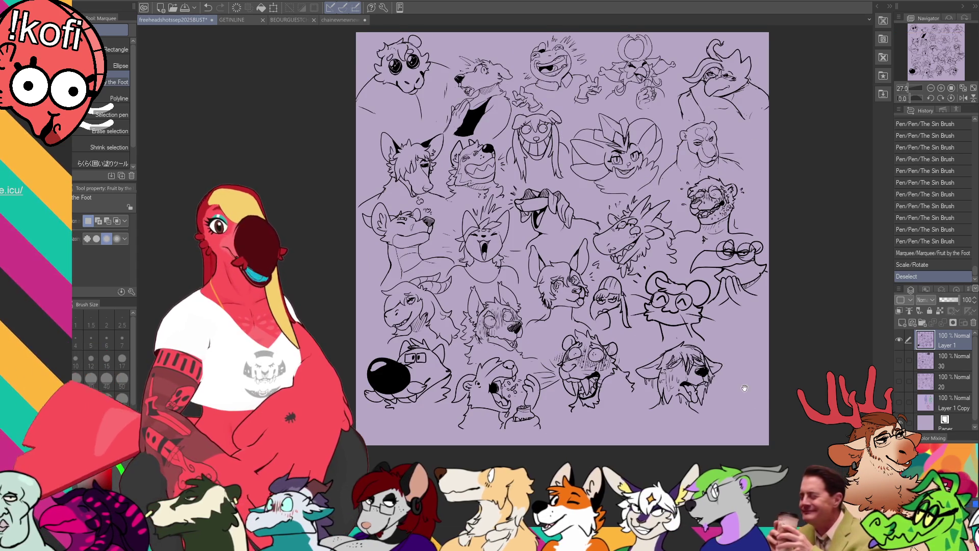
{"action": "scroll", "coordinate": [743, 390], "scroll_direction": "up", "scroll_amount": 1}
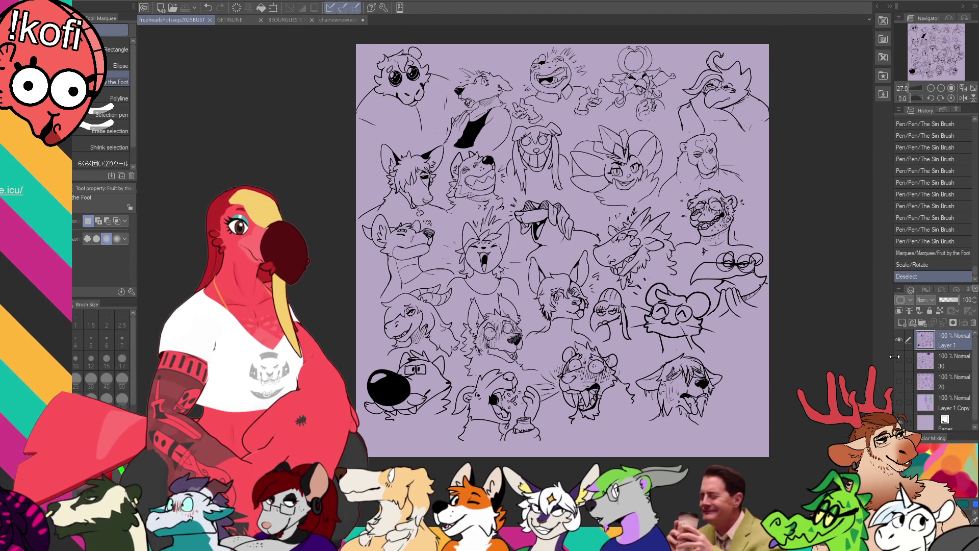
Reveal two more sketch layers and view the whole sheet with a test rectangle selection
{"action": "left_click", "coordinate": [897, 375]}
{"action": "key", "text": "ctrl+minus"}
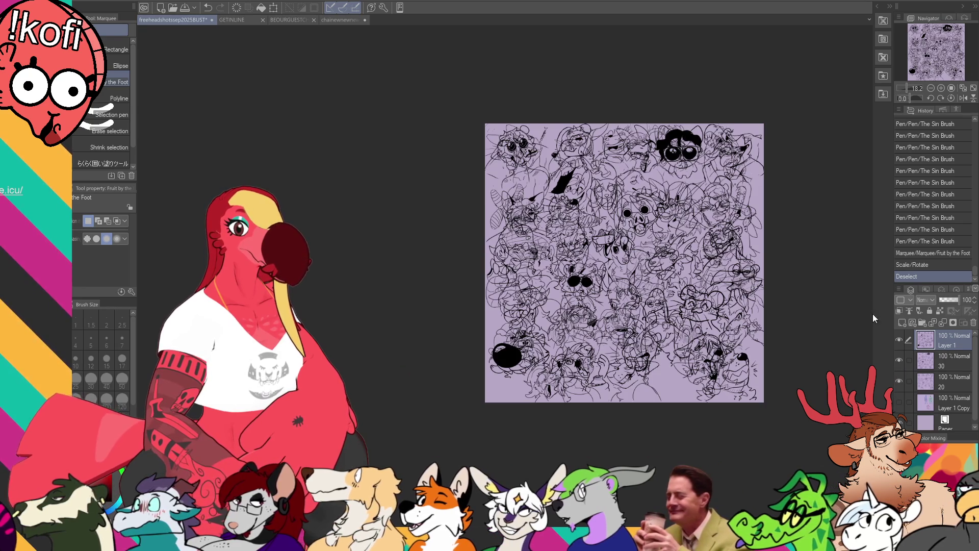
{"action": "left_click_drag", "start_coordinate": [816, 339], "coordinate": [767, 329]}
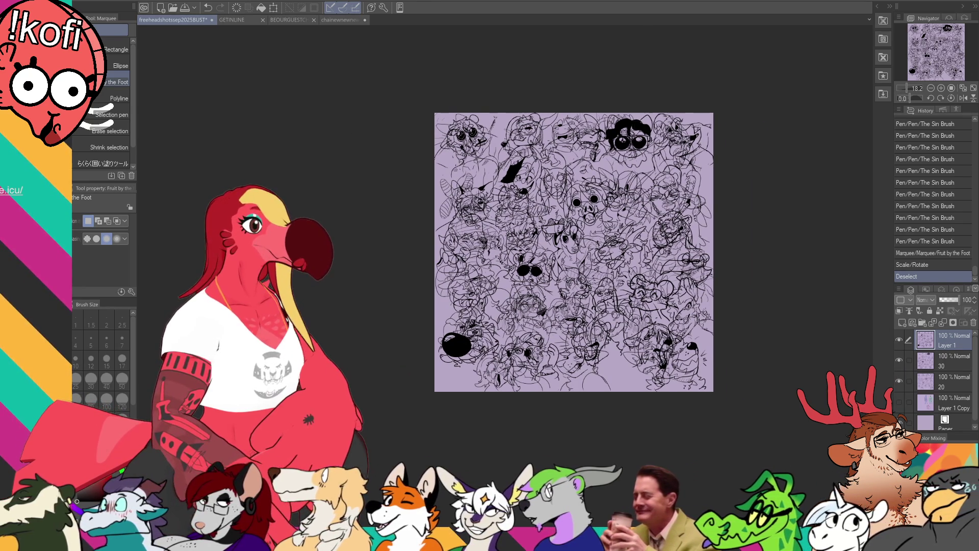
{"action": "left_click", "coordinate": [117, 49]}
{"action": "left_click_drag", "start_coordinate": [378, 95], "coordinate": [829, 355]}
{"action": "key", "text": "ctrl+d"}
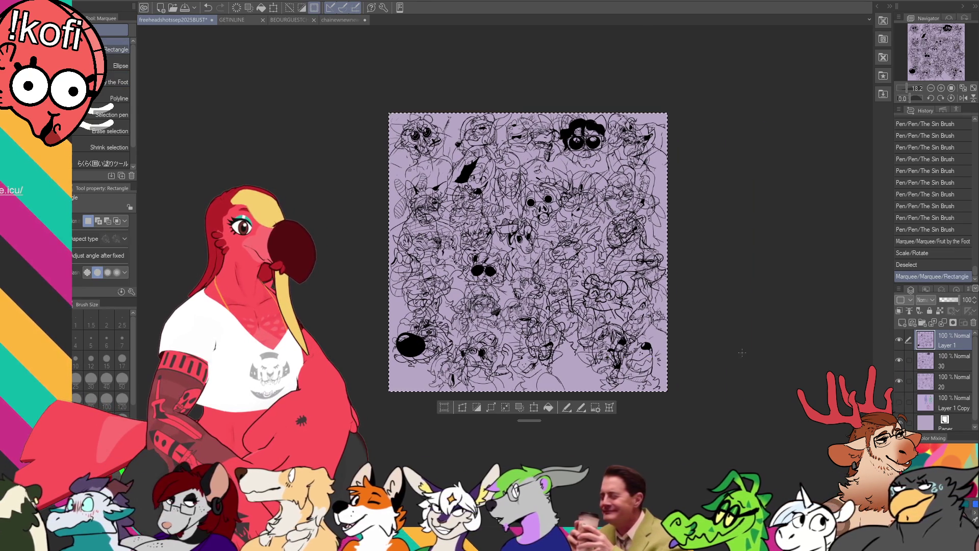
{"action": "scroll", "coordinate": [619, 323], "scroll_direction": "down", "scroll_amount": 3}
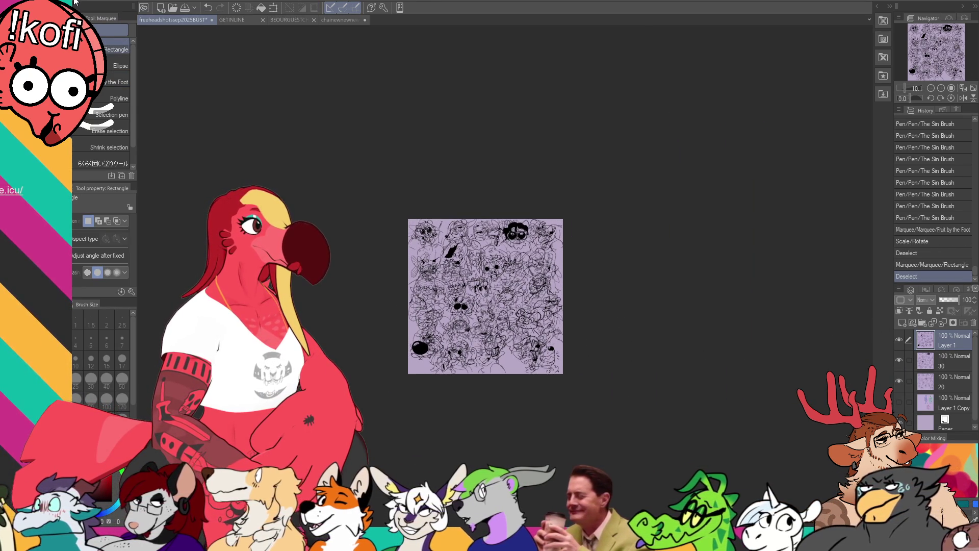
Widen the canvas far to the right and move one layer's sketches into the new space
{"action": "key", "text": "ctrl+alt+c"}
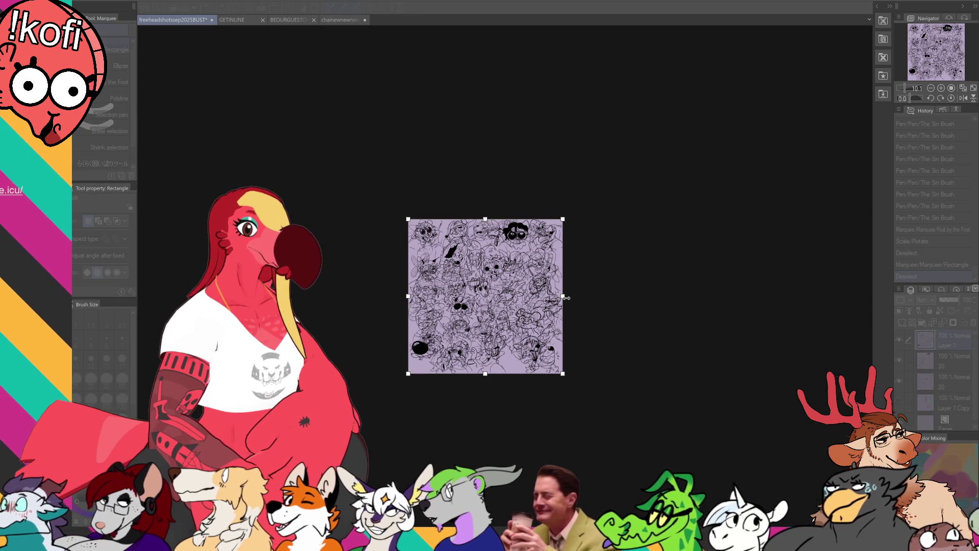
{"action": "left_click_drag", "start_coordinate": [563, 312], "coordinate": [861, 312]}
{"action": "key", "text": "Return"}
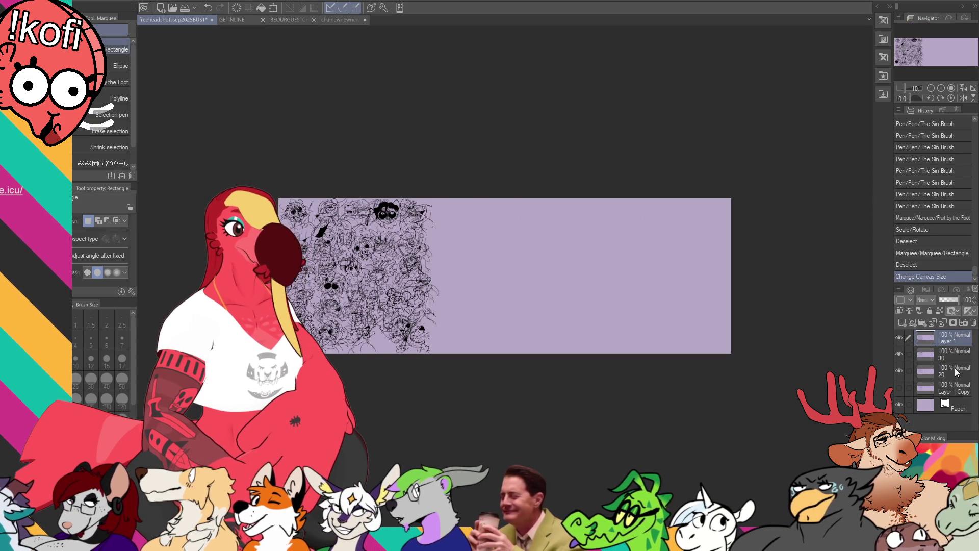
{"action": "key", "text": "k"}
{"action": "mouse_move", "coordinate": [678, 328]}
{"action": "left_mouse_down"}
{"action": "mouse_move", "coordinate": [803, 317]}
{"action": "mouse_move", "coordinate": [743, 322]}
{"action": "mouse_move", "coordinate": [768, 322]}
{"action": "left_mouse_up"}
Erase stray marks with a larger eraser and reposition the right sketch group and layer 20
{"action": "key", "text": "e"}
{"action": "left_click_drag", "start_coordinate": [452, 309], "coordinate": [458, 312]}
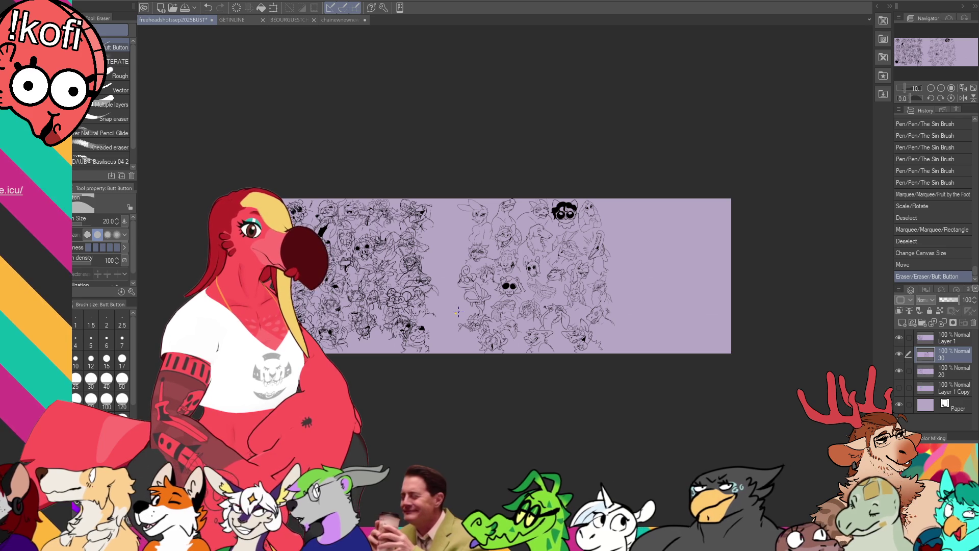
{"action": "left_click_drag", "start_coordinate": [712, 336], "coordinate": [765, 343]}
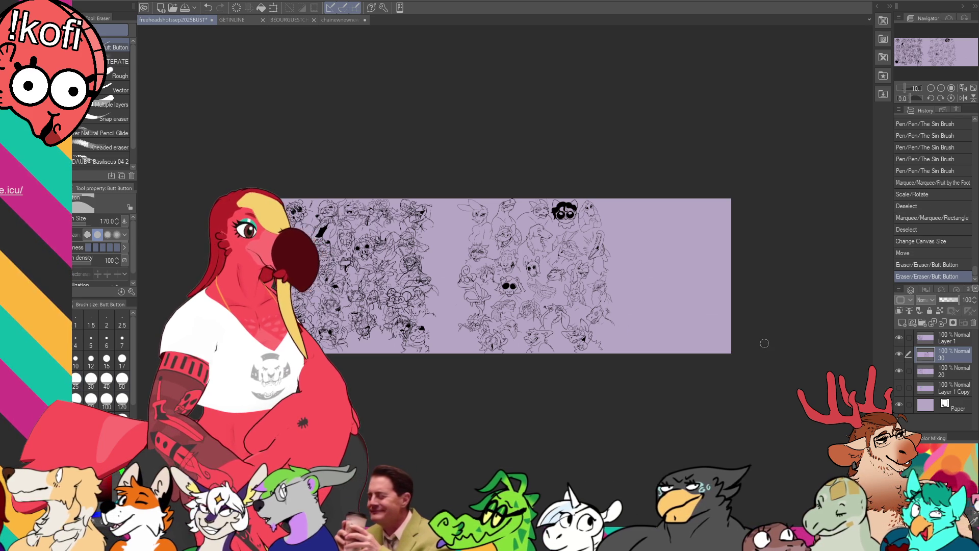
{"action": "key", "text": "k"}
{"action": "left_click_drag", "start_coordinate": [539, 327], "coordinate": [512, 325]}
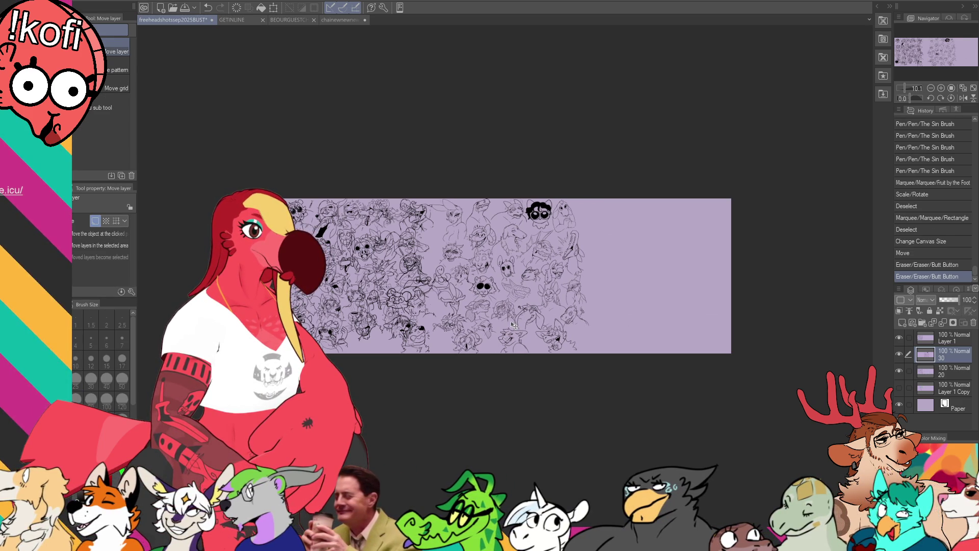
{"action": "left_click", "coordinate": [934, 366]}
{"action": "mouse_move", "coordinate": [700, 354]}
{"action": "left_mouse_down"}
{"action": "mouse_move", "coordinate": [805, 309]}
{"action": "mouse_move", "coordinate": [727, 321]}
{"action": "mouse_move", "coordinate": [745, 322]}
{"action": "left_mouse_up"}
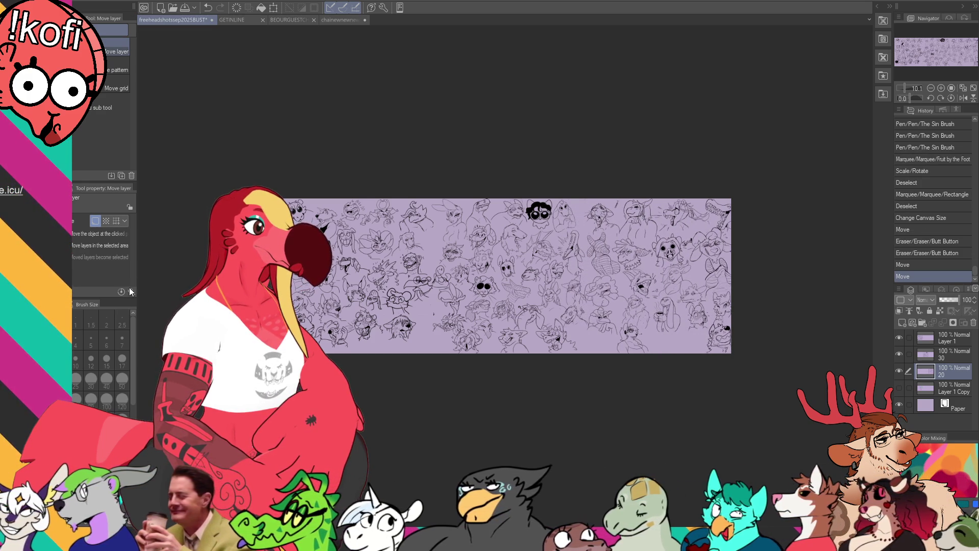
Extend the canvas further, nudge all layers right, merge them and start a new document from the copy
{"action": "key", "text": "ctrl+alt+c"}
{"action": "left_click_drag", "start_coordinate": [731, 276], "coordinate": [745, 277]}
{"action": "key", "text": "Return"}
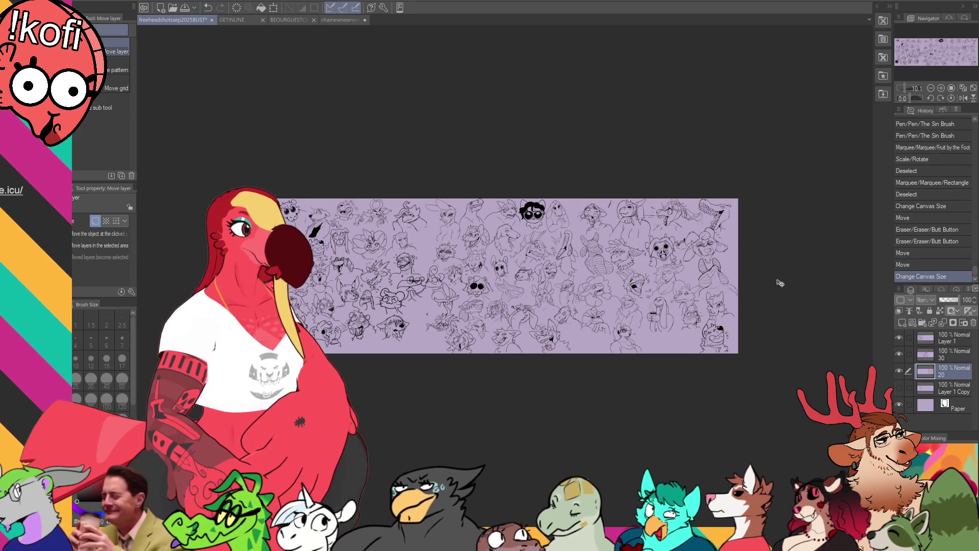
{"action": "left_click", "coordinate": [929, 338], "text": "shift"}
{"action": "left_click_drag", "start_coordinate": [820, 350], "coordinate": [825, 353]}
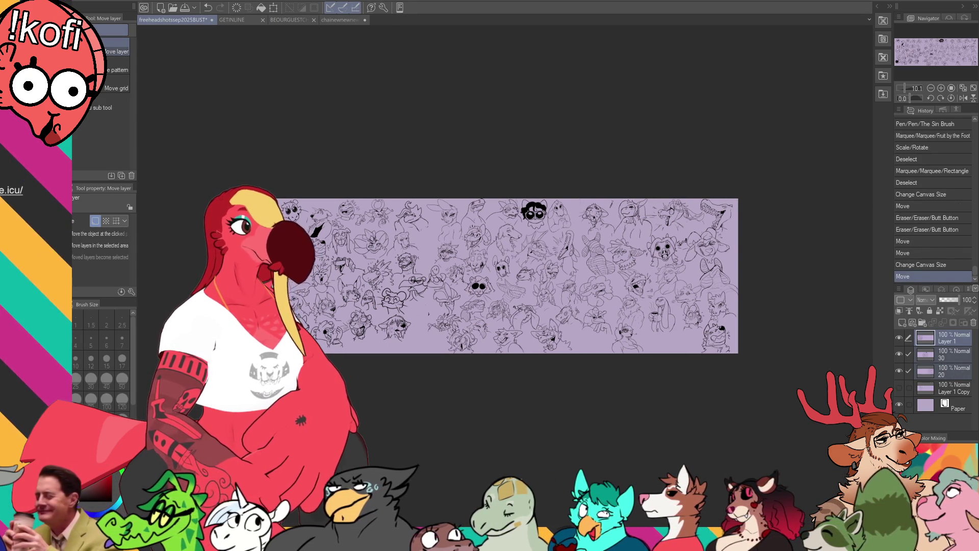
{"action": "key", "text": "ctrl+e"}
{"action": "key", "text": "ctrl+e"}
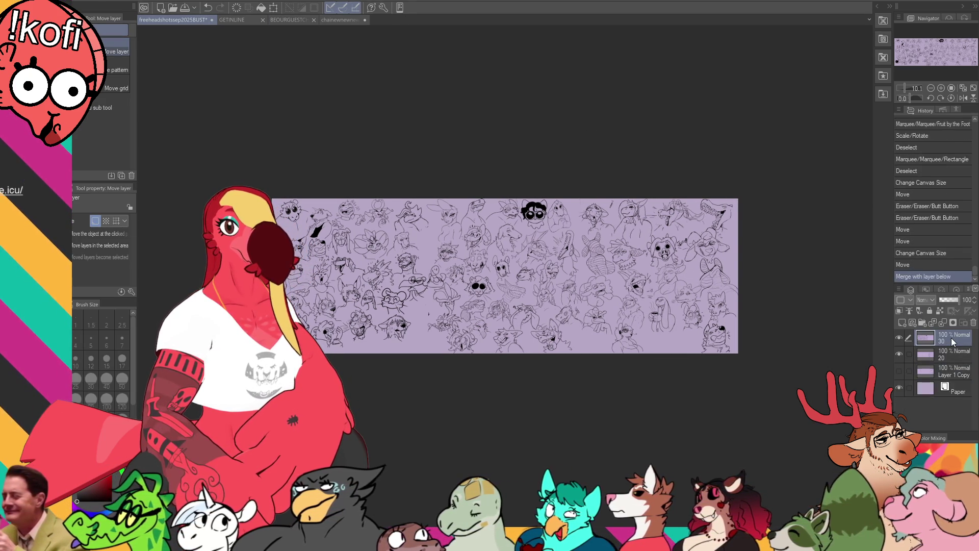
{"action": "key", "text": "ctrl+a"}
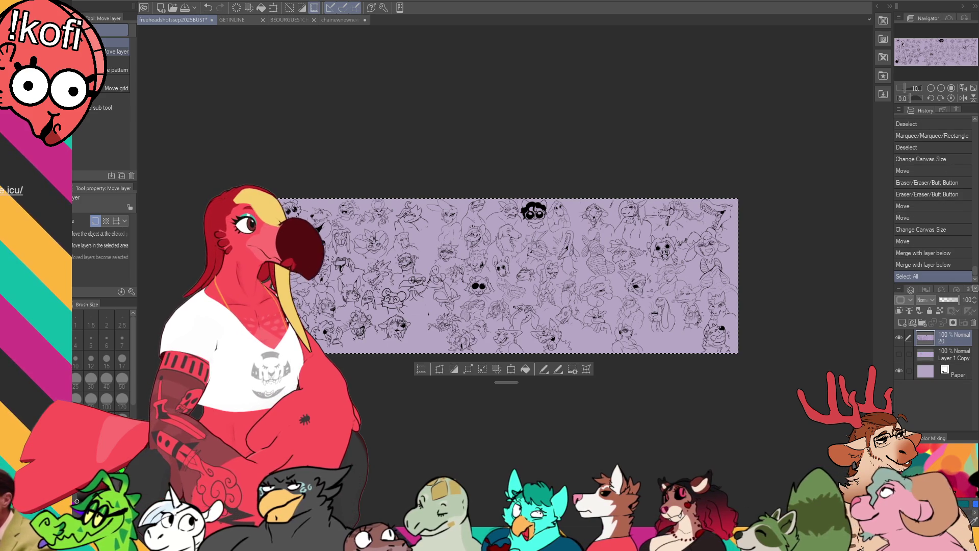
{"action": "left_click", "coordinate": [213, 6]}
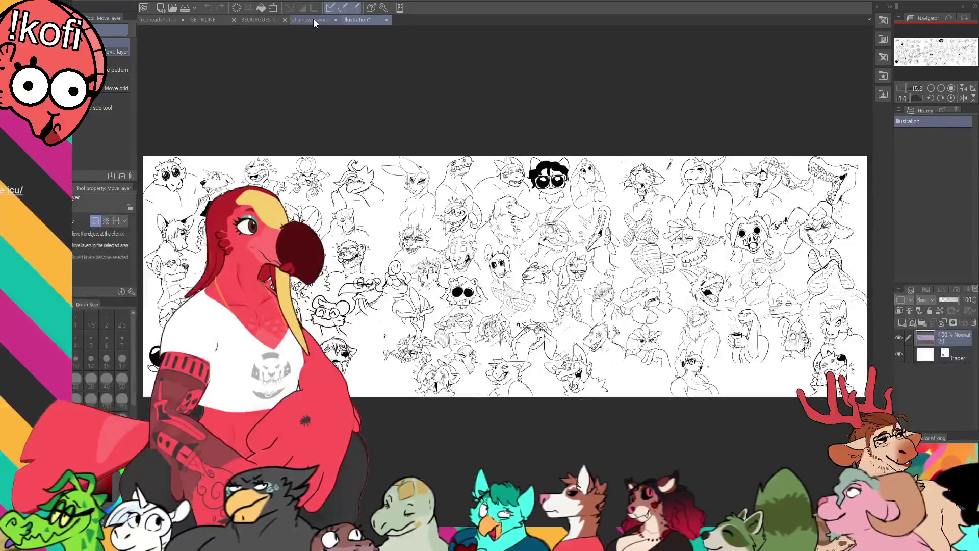
Glance at the caribou and GETINLINE files, close BEOURGUEST, and return to the headshot sketches
{"action": "left_click", "coordinate": [313, 19]}
{"action": "left_click", "coordinate": [260, 20]}
{"action": "left_click", "coordinate": [208, 21]}
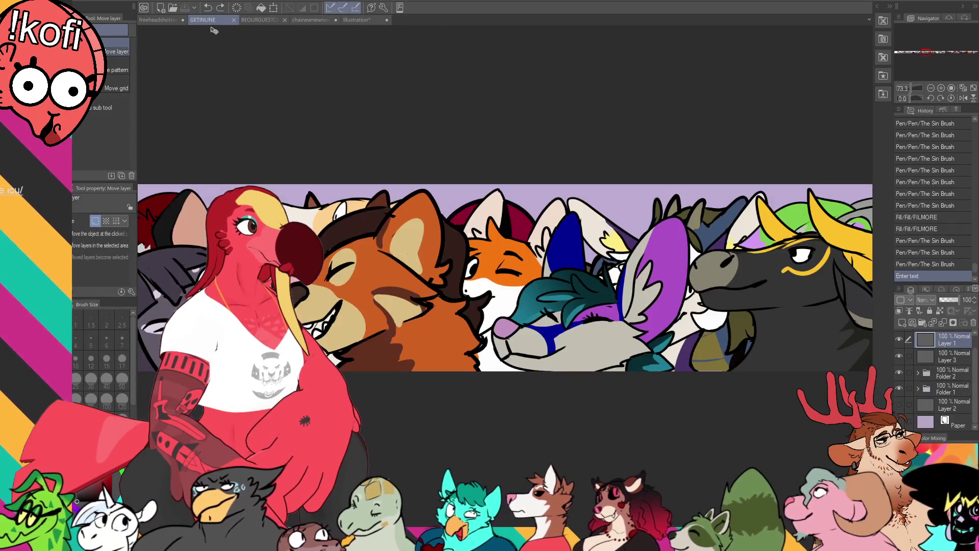
{"action": "left_click", "coordinate": [284, 20]}
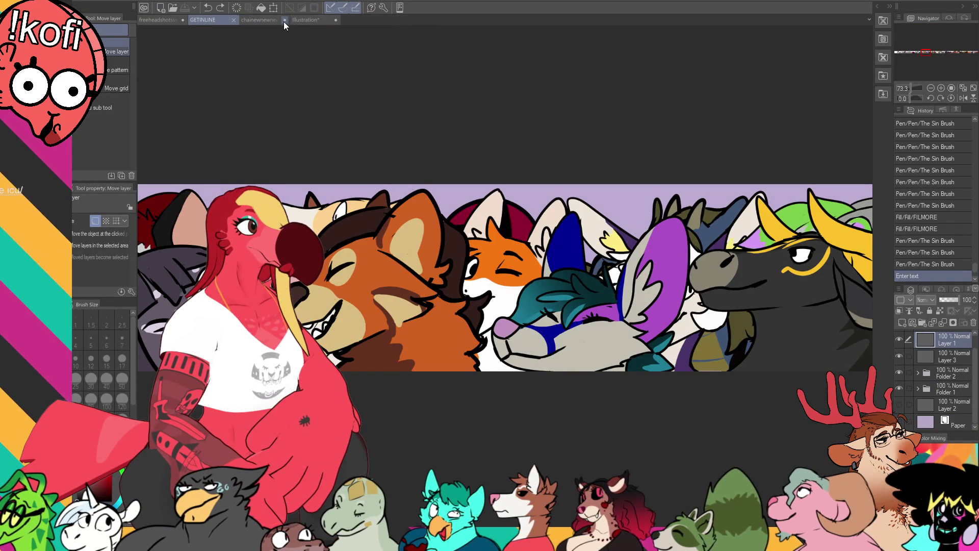
{"action": "left_click", "coordinate": [154, 19]}
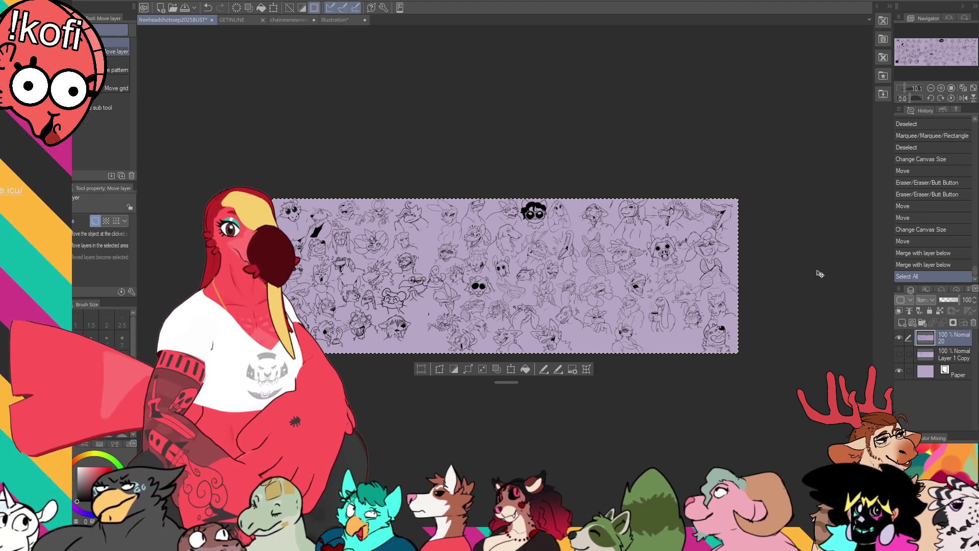
Step the History back to the last Sin Brush stroke and hide layers 20 and 30
{"action": "left_click", "coordinate": [921, 265]}
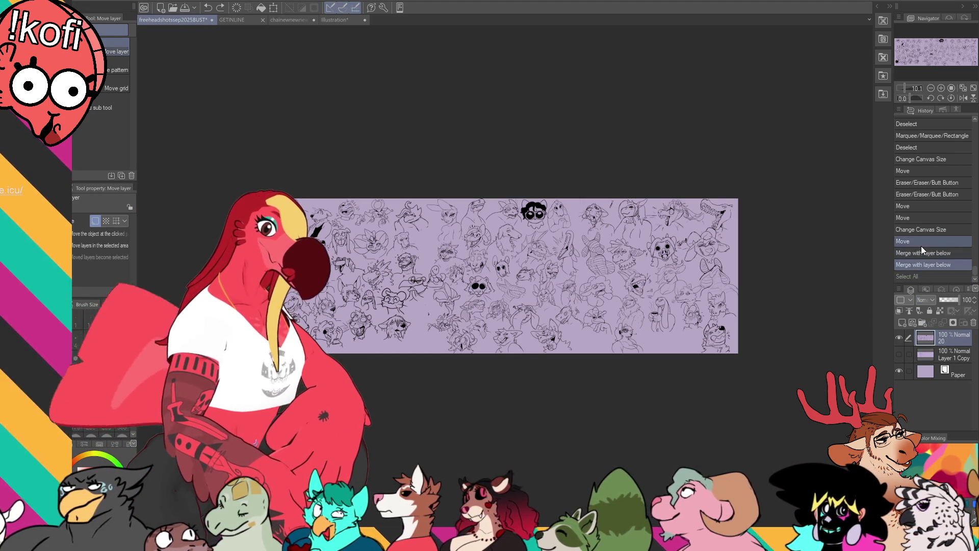
{"action": "left_click", "coordinate": [926, 218]}
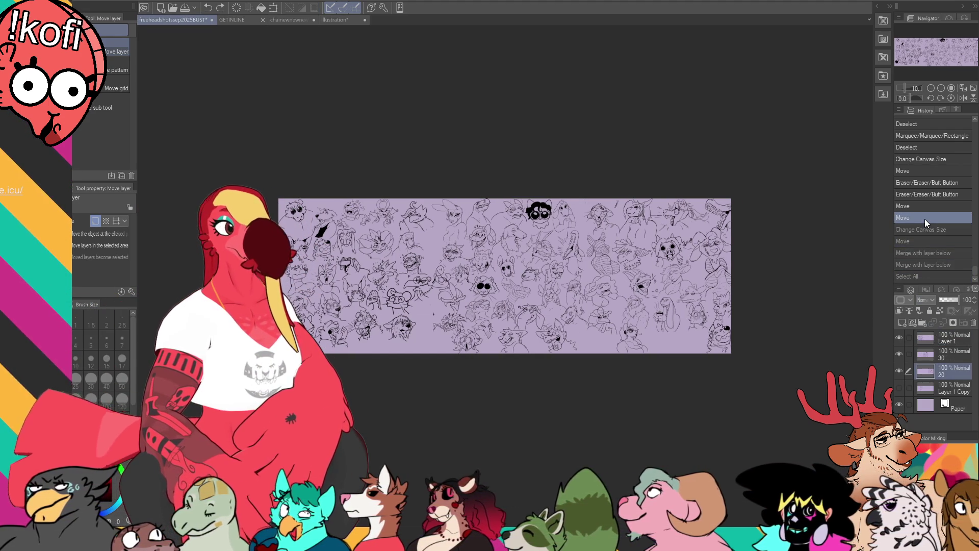
{"action": "scroll", "coordinate": [929, 203], "scroll_direction": "up", "scroll_amount": 4}
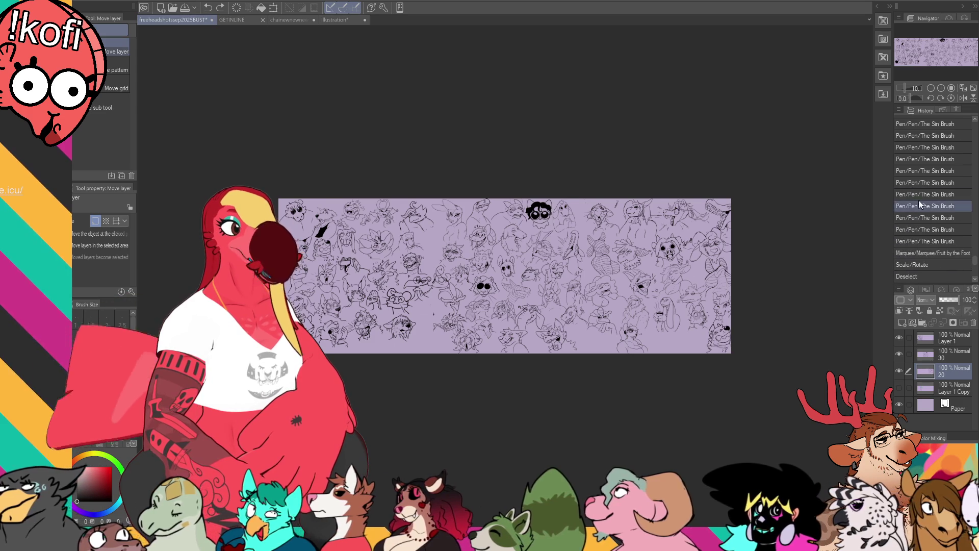
{"action": "left_click", "coordinate": [920, 241]}
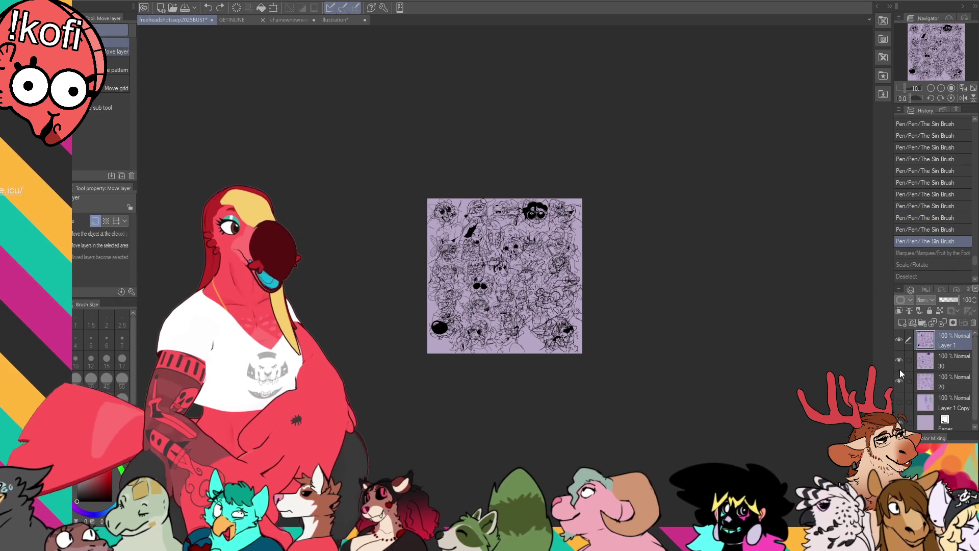
{"action": "left_click", "coordinate": [900, 374]}
Redo the sketch rescaling steps so the square page shows only Layer 1's heads
{"action": "key", "text": "ctrl+plus"}
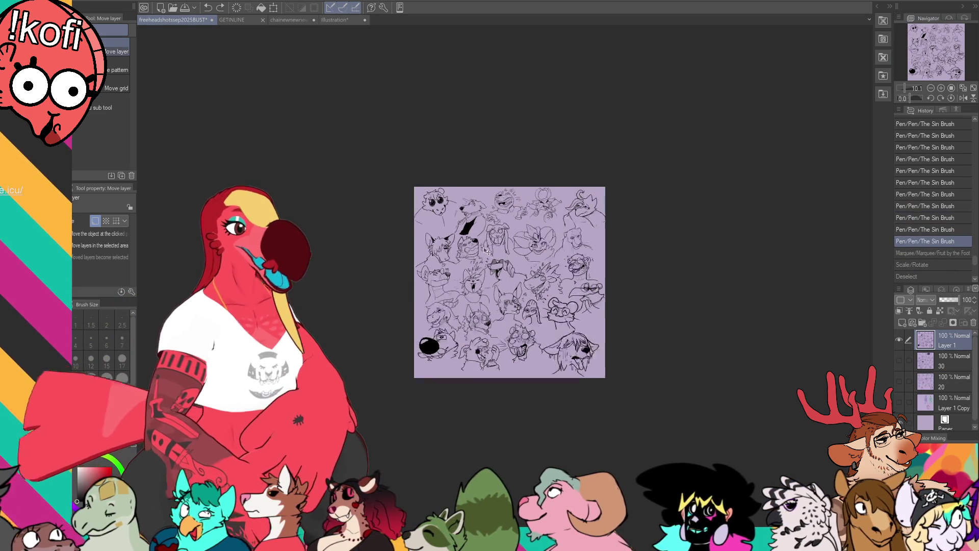
{"action": "scroll", "coordinate": [488, 252], "scroll_direction": "up", "scroll_amount": 3}
{"action": "key", "text": "ctrl+y"}
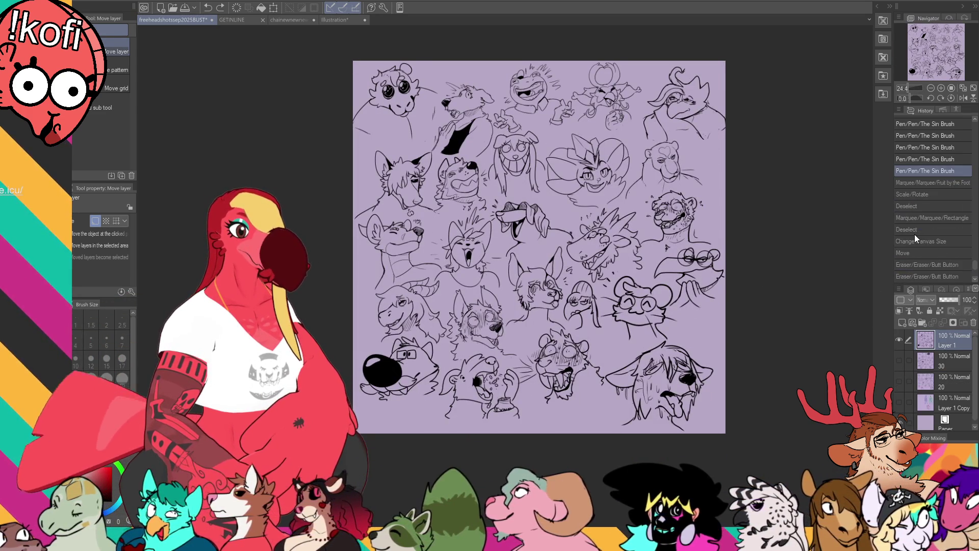
{"action": "key", "text": "ctrl+y"}
{"action": "key", "text": "ctrl+y"}
{"action": "key", "text": "ctrl+y"}
{"action": "key", "text": "ctrl+y"}
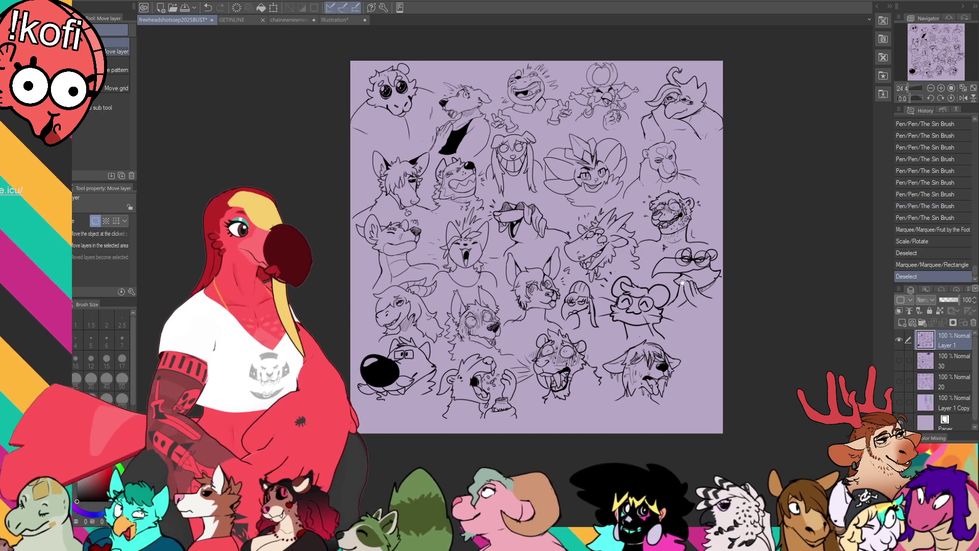
{"action": "left_click_drag", "start_coordinate": [653, 269], "coordinate": [642, 269]}
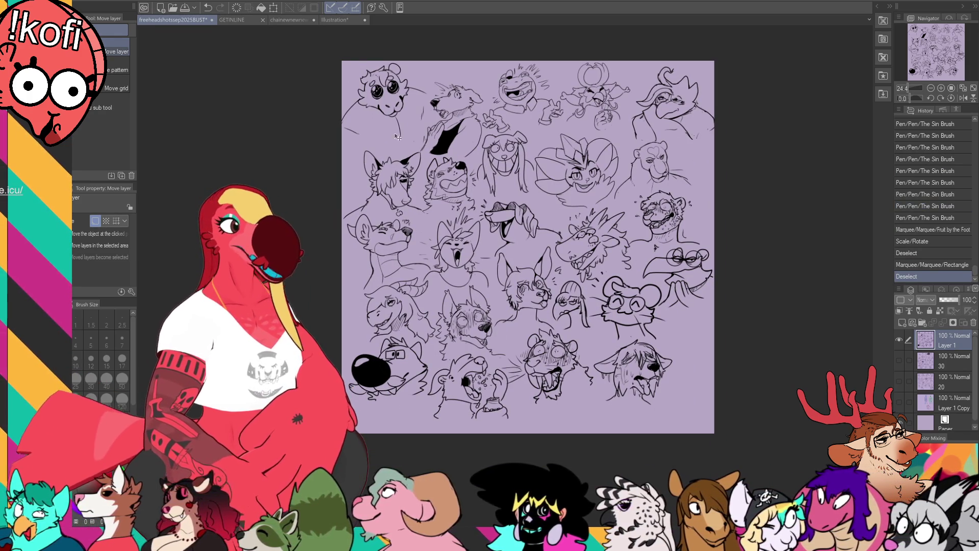
Undo a test layer shift in the wide illustration and set its paper background to lavender
{"action": "left_click", "coordinate": [325, 20]}
{"action": "left_click_drag", "start_coordinate": [408, 170], "coordinate": [455, 165]}
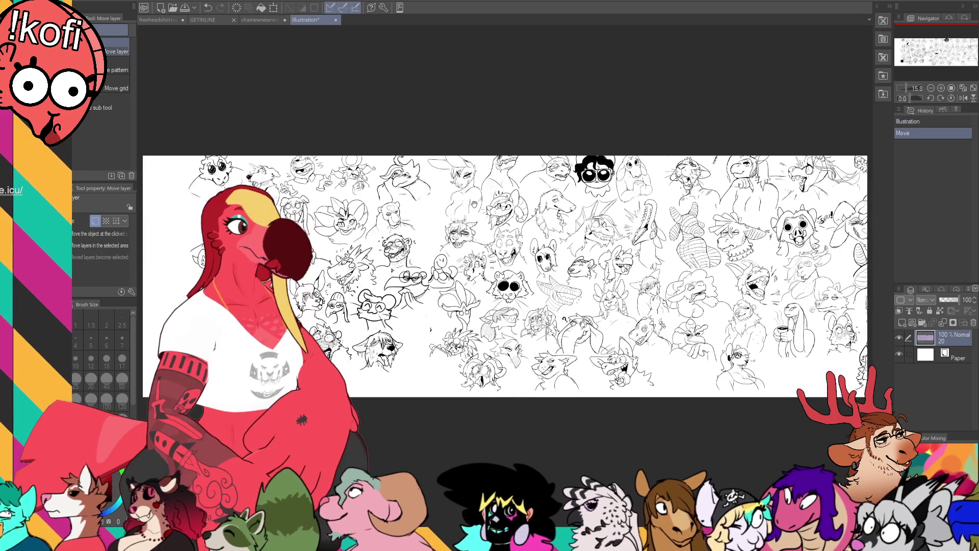
{"action": "key", "text": "ctrl+z"}
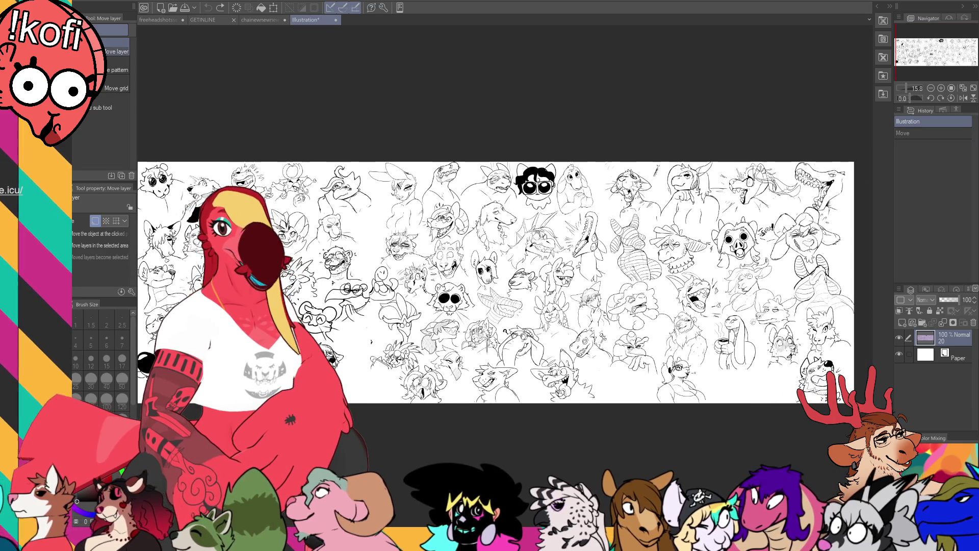
{"action": "scroll", "coordinate": [498, 291], "scroll_direction": "up", "scroll_amount": 2}
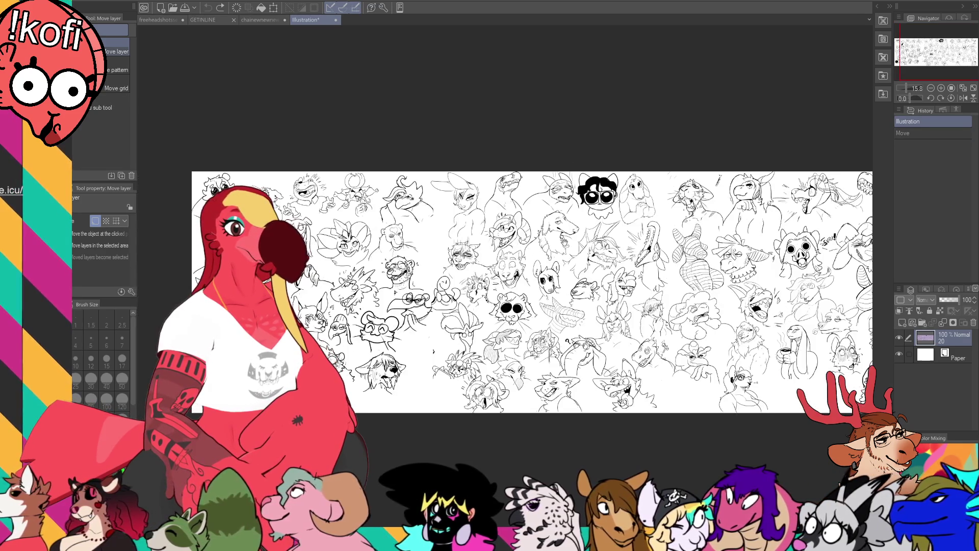
{"action": "left_click", "coordinate": [901, 355]}
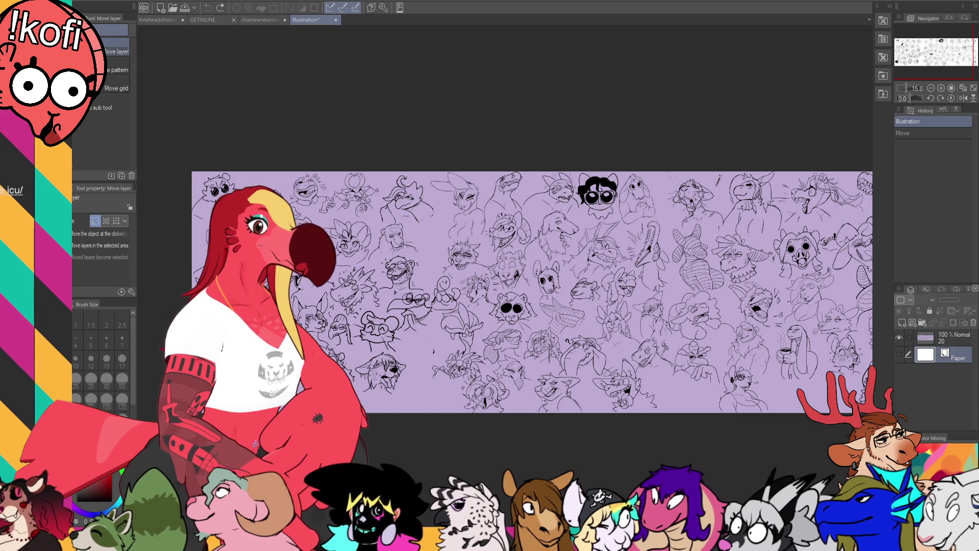
{"action": "key", "text": "g"}
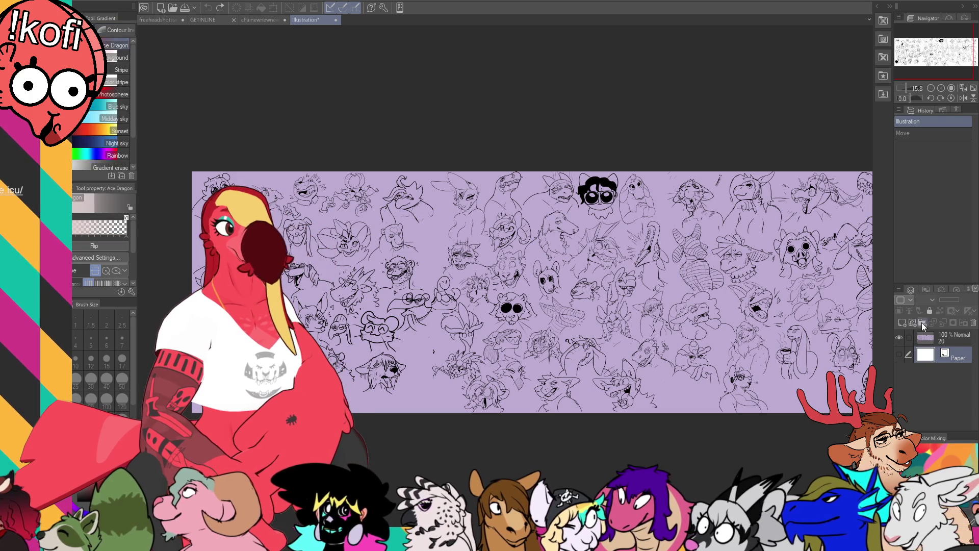
{"action": "left_click", "coordinate": [903, 324]}
{"action": "scroll", "coordinate": [805, 269], "scroll_direction": "right", "scroll_amount": 2}
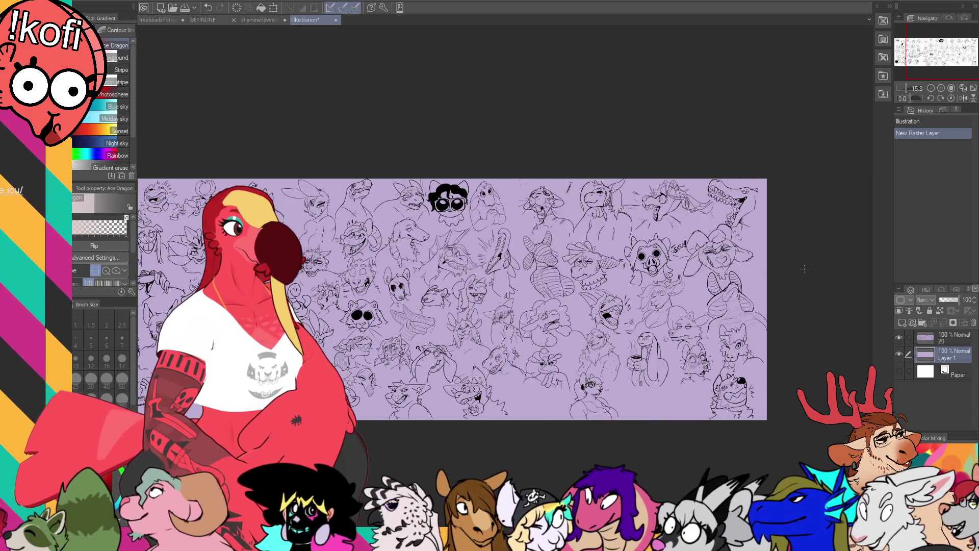
{"action": "left_click_drag", "start_coordinate": [827, 287], "coordinate": [828, 286]}
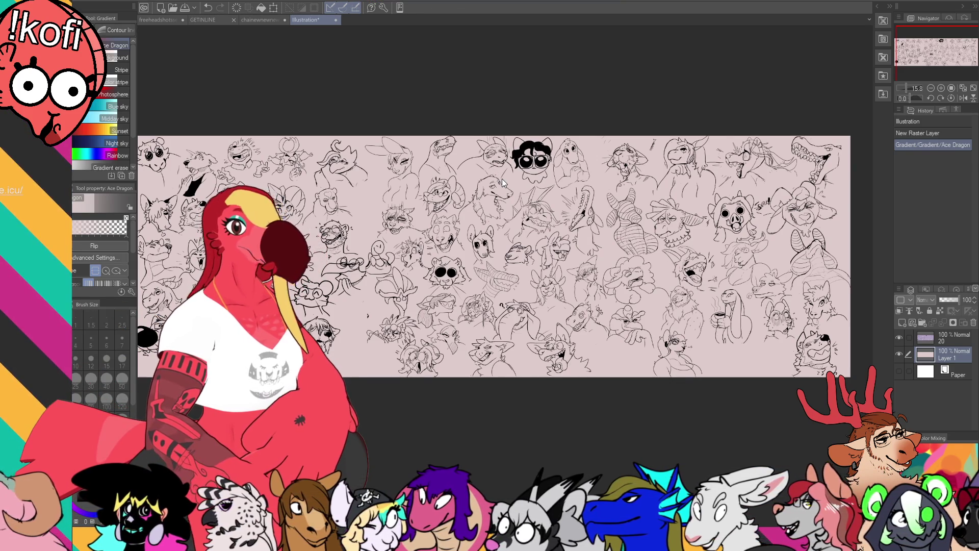
{"action": "scroll", "coordinate": [472, 283], "scroll_direction": "up", "scroll_amount": 2}
{"action": "scroll", "coordinate": [473, 282], "scroll_direction": "up", "scroll_amount": 2}
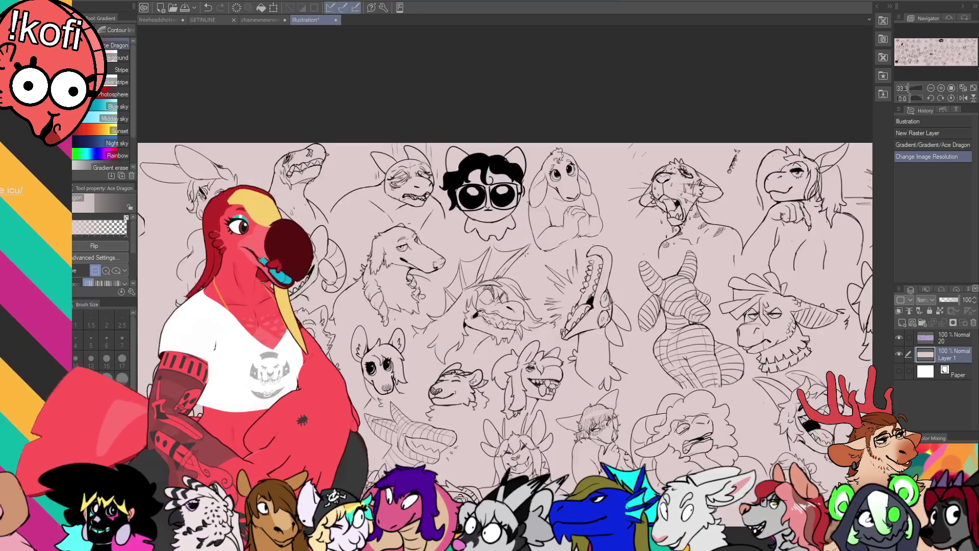
{"action": "scroll", "coordinate": [471, 282], "scroll_direction": "up", "scroll_amount": 1}
{"action": "scroll", "coordinate": [472, 283], "scroll_direction": "up", "scroll_amount": 1}
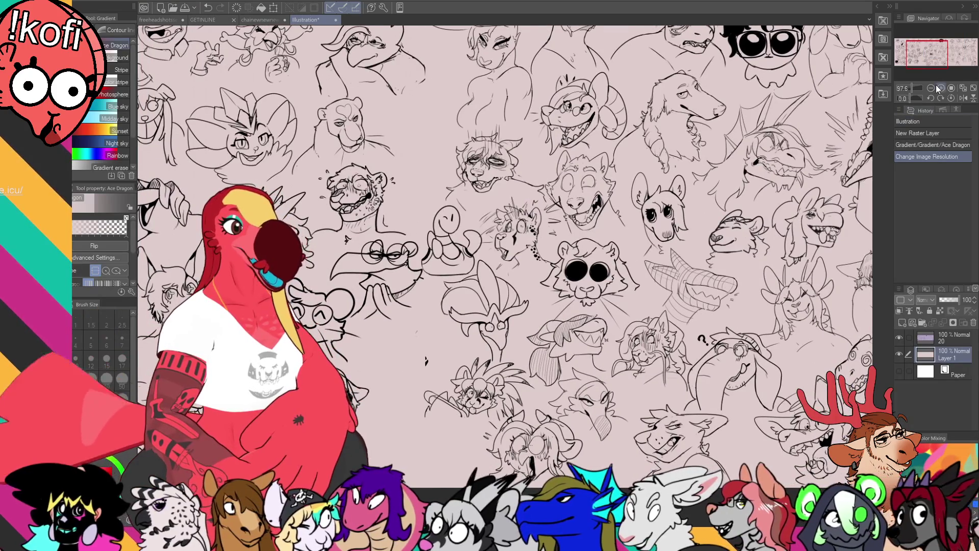
View the sketch sheet at actual size and pan to its left edge
{"action": "left_click", "coordinate": [935, 85]}
{"action": "left_click_drag", "start_coordinate": [926, 54], "coordinate": [911, 52]}
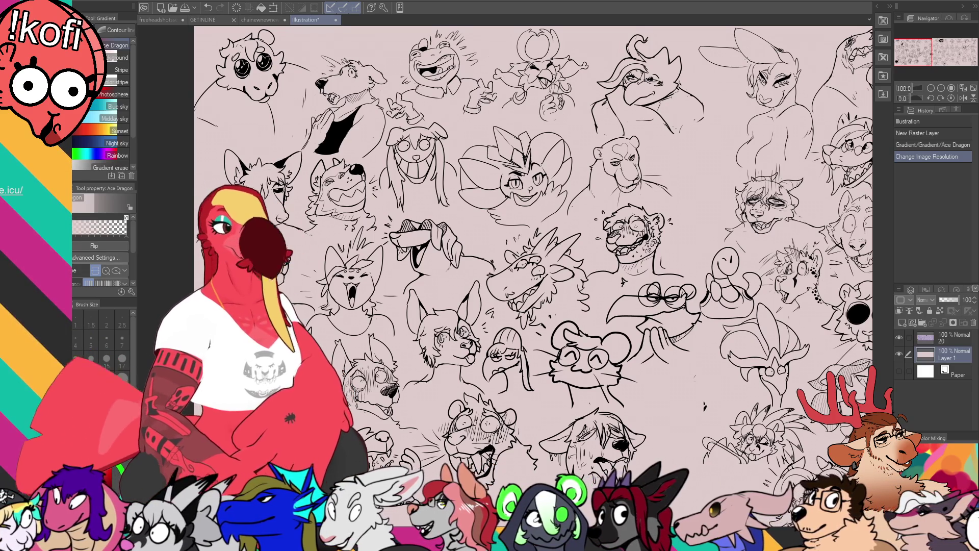
{"action": "scroll", "coordinate": [572, 365], "scroll_direction": "up", "scroll_amount": 2}
{"action": "scroll", "coordinate": [572, 366], "scroll_direction": "up", "scroll_amount": 2}
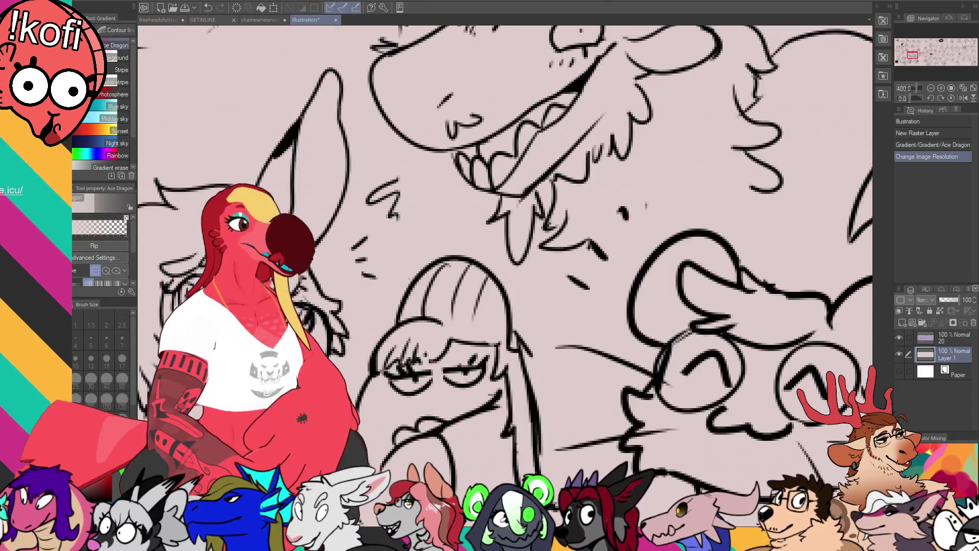
{"action": "scroll", "coordinate": [571, 365], "scroll_direction": "up", "scroll_amount": 2}
{"action": "scroll", "coordinate": [571, 365], "scroll_direction": "down", "scroll_amount": 1}
{"action": "scroll", "coordinate": [574, 341], "scroll_direction": "down", "scroll_amount": 1}
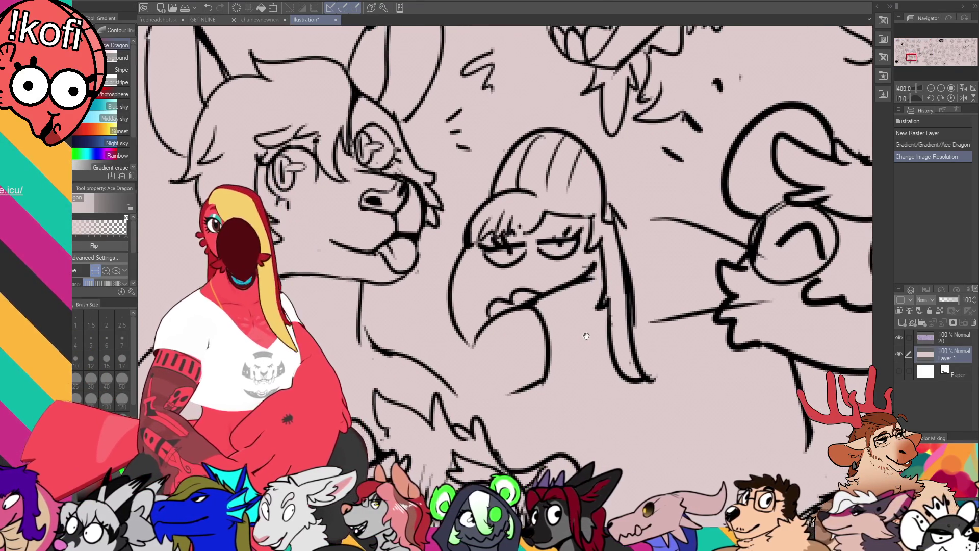
{"action": "scroll", "coordinate": [575, 319], "scroll_direction": "up", "scroll_amount": 1}
{"action": "scroll", "coordinate": [570, 323], "scroll_direction": "up", "scroll_amount": 1}
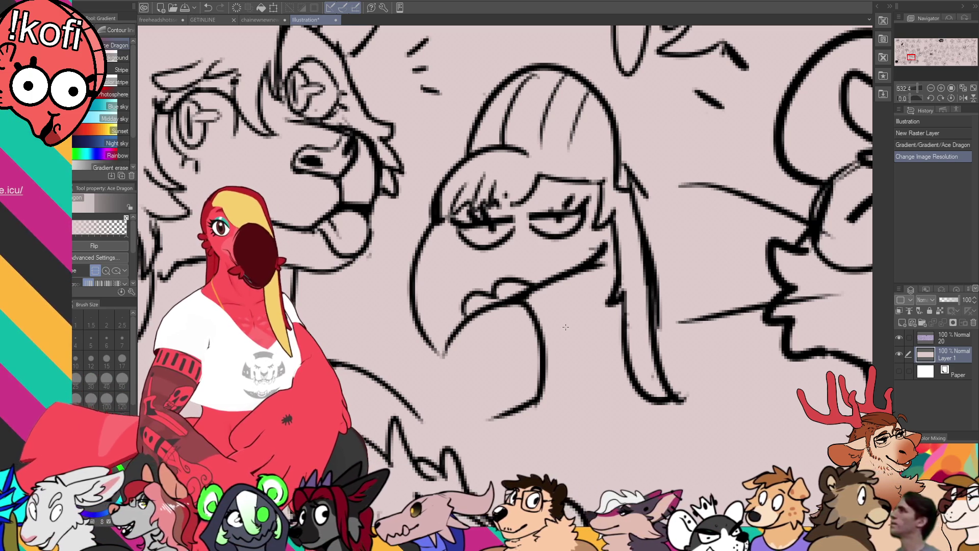
{"action": "scroll", "coordinate": [566, 326], "scroll_direction": "down", "scroll_amount": 5}
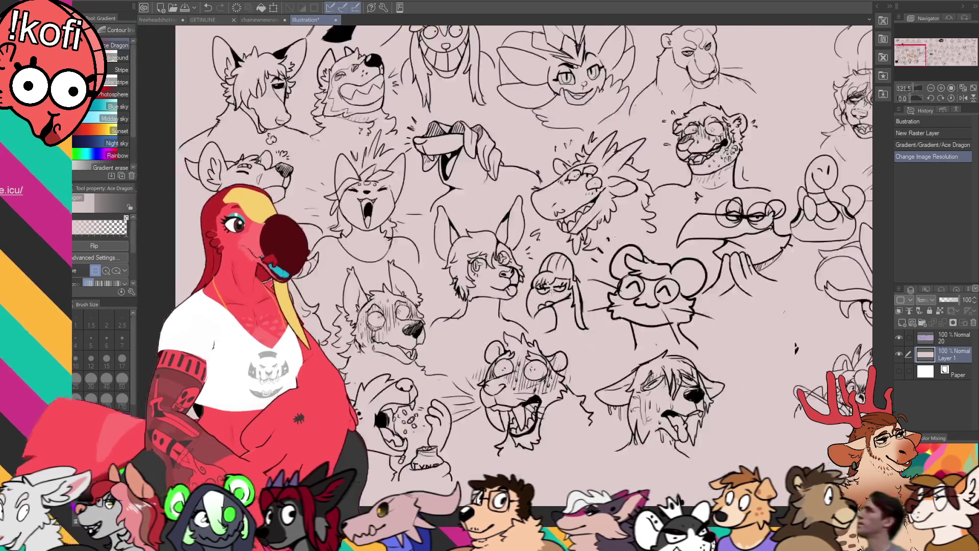
{"action": "scroll", "coordinate": [796, 348], "scroll_direction": "down", "scroll_amount": 2}
Merge the banner's top layer down, then merge Folder 2 and Folder 1 together
{"action": "left_click", "coordinate": [203, 19]}
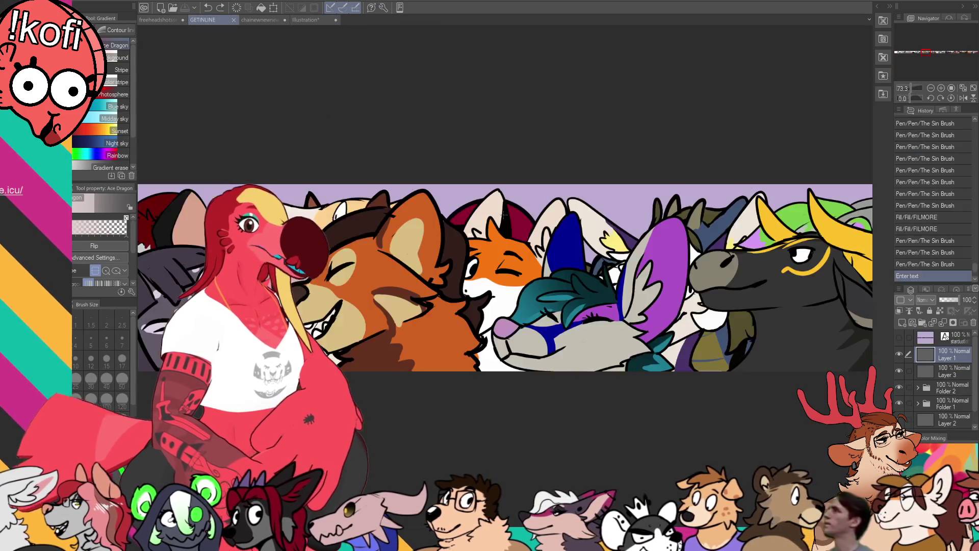
{"action": "scroll", "coordinate": [506, 214], "scroll_direction": "down", "scroll_amount": 2}
{"action": "scroll", "coordinate": [506, 214], "scroll_direction": "down", "scroll_amount": 1}
{"action": "scroll", "coordinate": [506, 214], "scroll_direction": "down", "scroll_amount": 2}
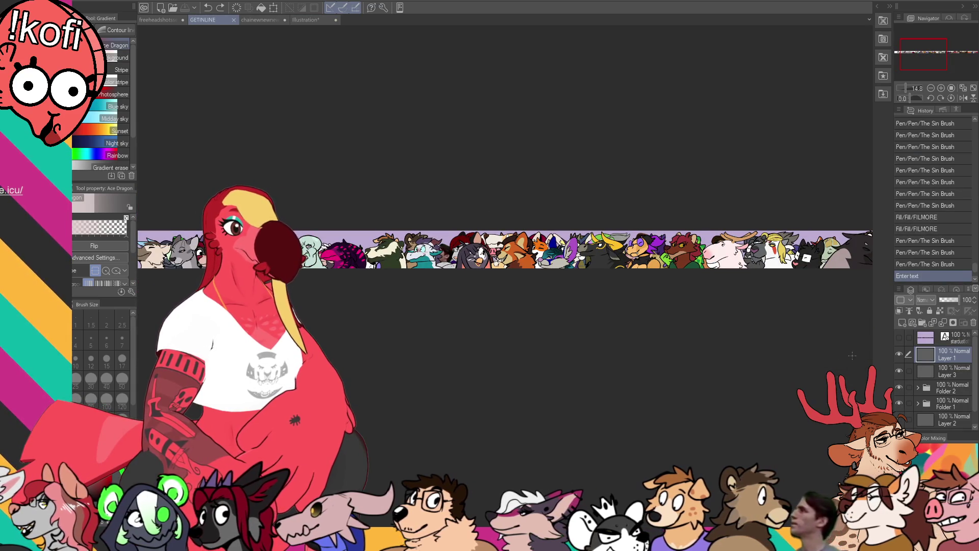
{"action": "key", "text": "ctrl+e"}
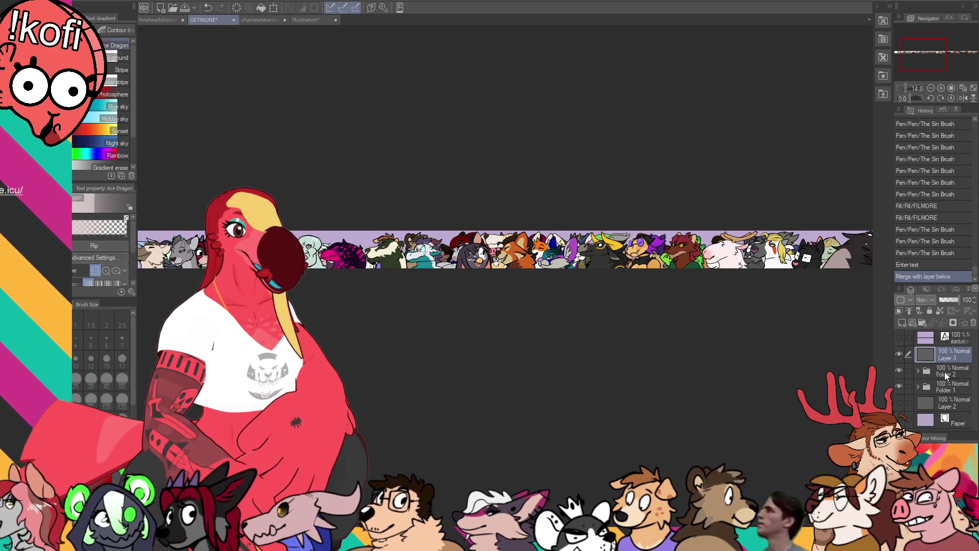
{"action": "left_click", "coordinate": [946, 372]}
{"action": "key", "text": "shift+alt+e"}
{"action": "left_click", "coordinate": [947, 387]}
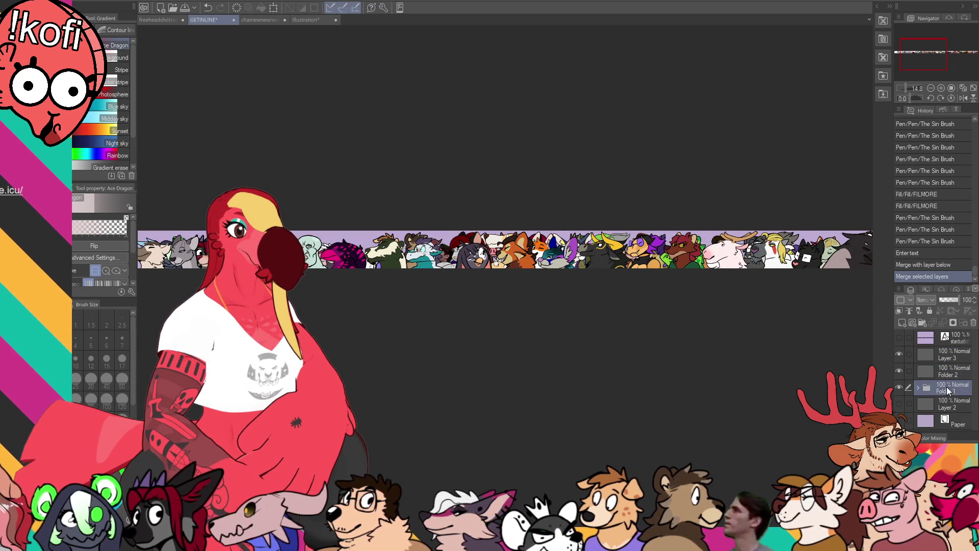
{"action": "key", "text": "shift+alt+e"}
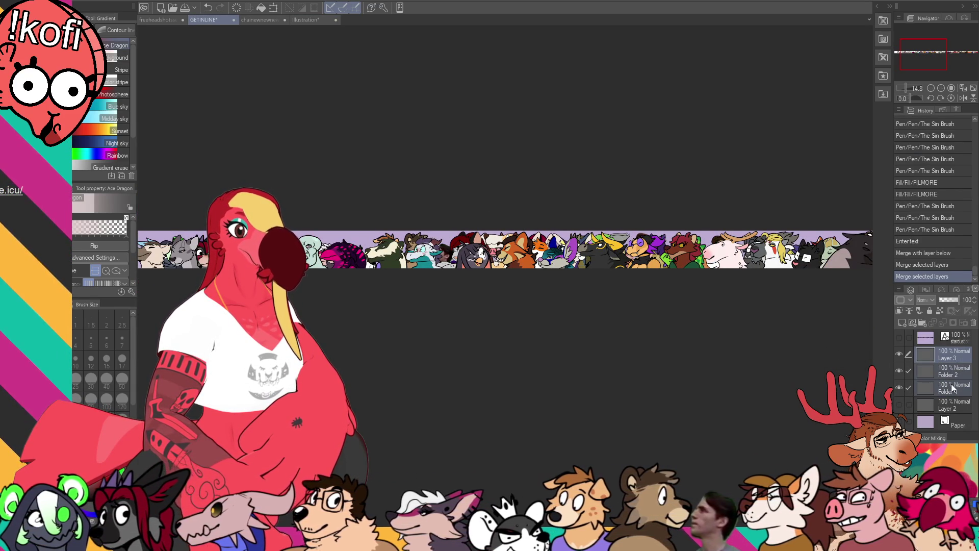
Open the merged strip as Illustration2 and extend its canvas upward with white space
{"action": "key", "text": "ctrl+n"}
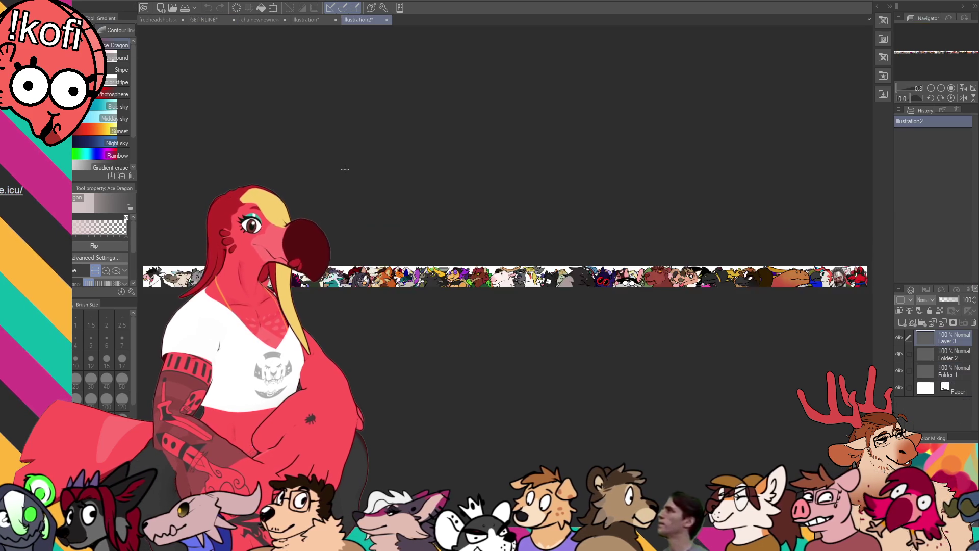
{"action": "key", "text": "ctrl+minus"}
{"action": "key", "text": "ctrl+minus"}
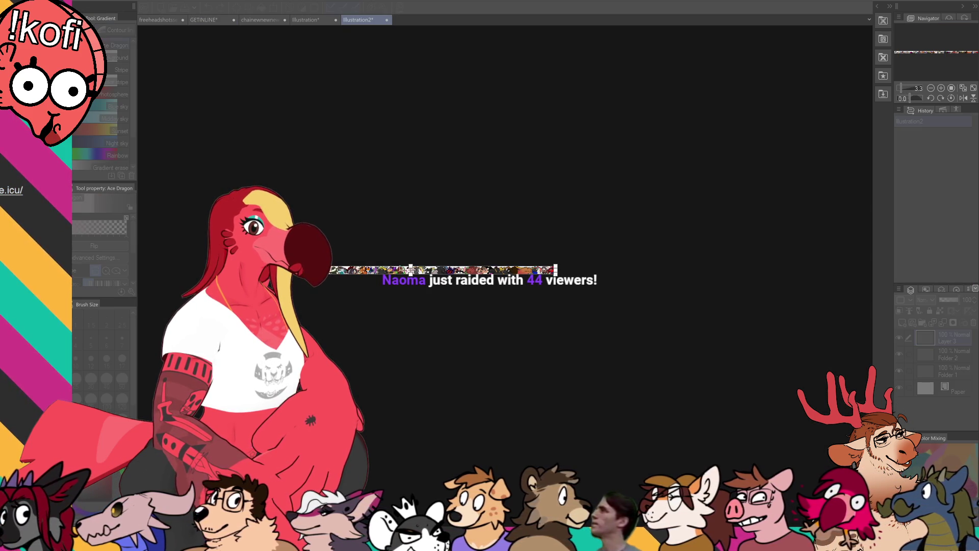
{"action": "left_click_drag", "start_coordinate": [411, 267], "coordinate": [411, 225]}
{"action": "key", "text": "Return"}
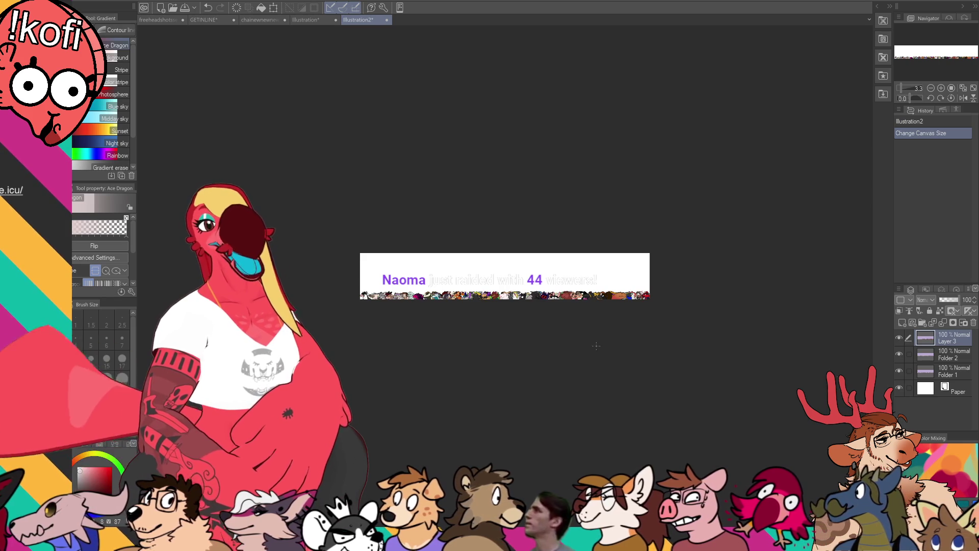
{"action": "scroll", "coordinate": [594, 334], "scroll_direction": "up", "scroll_amount": 2}
{"action": "scroll", "coordinate": [594, 332], "scroll_direction": "up", "scroll_amount": 3}
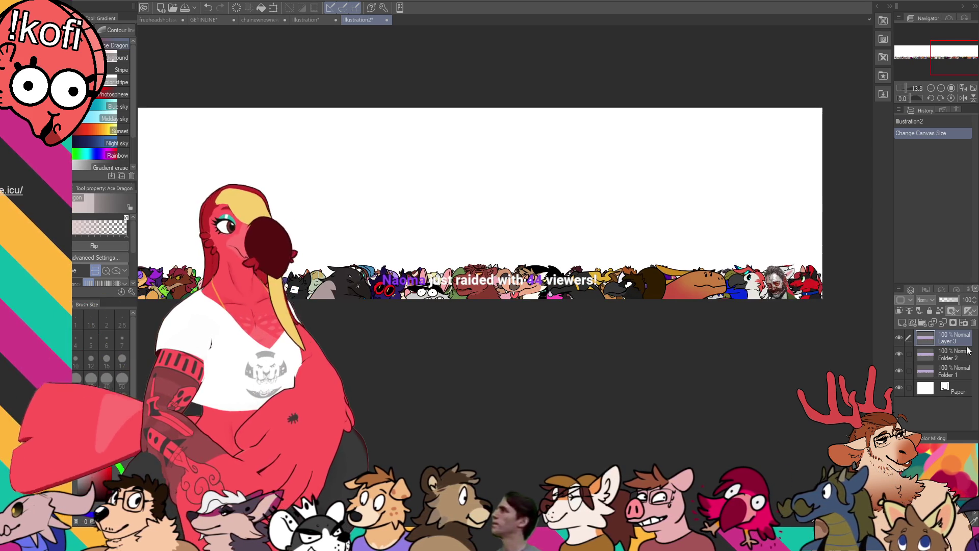
Select Folder 2's row of characters and pan to the banner's left part for repositioning
{"action": "left_click", "coordinate": [936, 356]}
{"action": "key", "text": "k"}
{"action": "left_click_drag", "start_coordinate": [493, 298], "coordinate": [608, 312]}
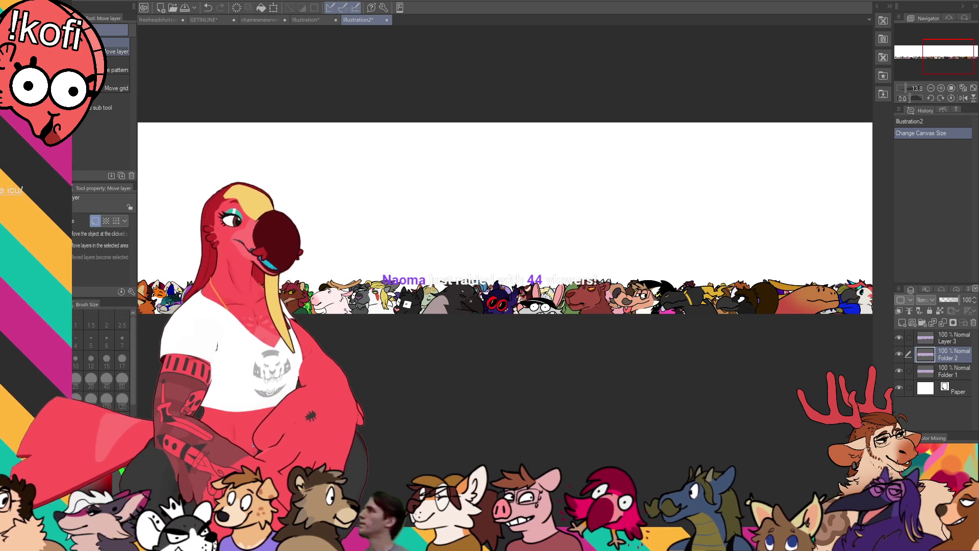
Review the full pink sketch sheet with palettes hidden, then return to Illustration2 with palettes restored
{"action": "left_click", "coordinate": [308, 20]}
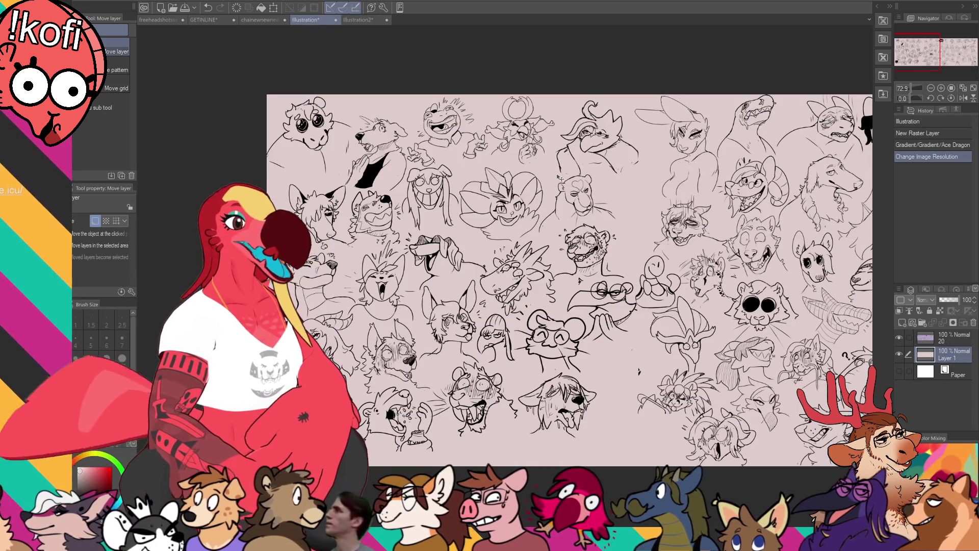
{"action": "key", "text": "Tab"}
{"action": "scroll", "coordinate": [459, 210], "scroll_direction": "down", "scroll_amount": 2}
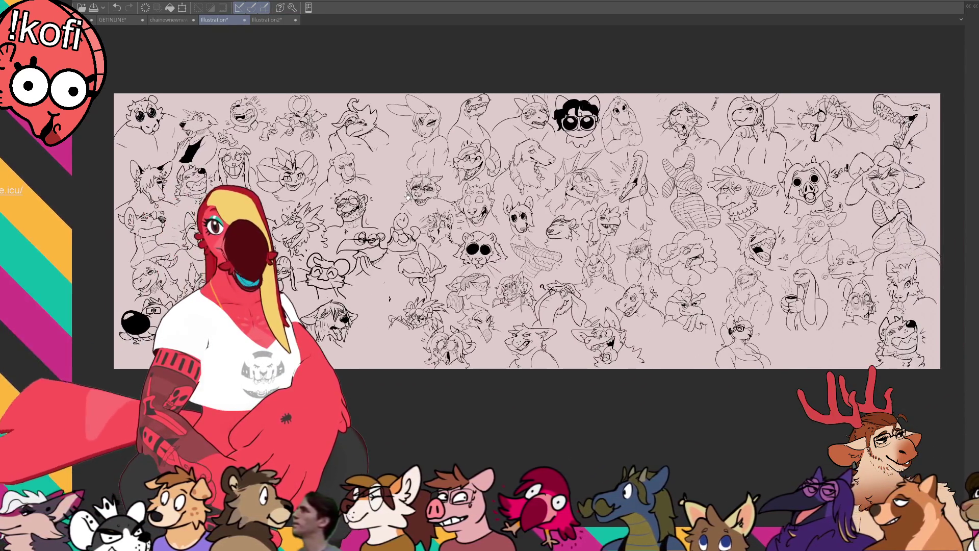
{"action": "scroll", "coordinate": [414, 199], "scroll_direction": "down", "scroll_amount": 1}
{"action": "left_click_drag", "start_coordinate": [390, 167], "coordinate": [414, 159]}
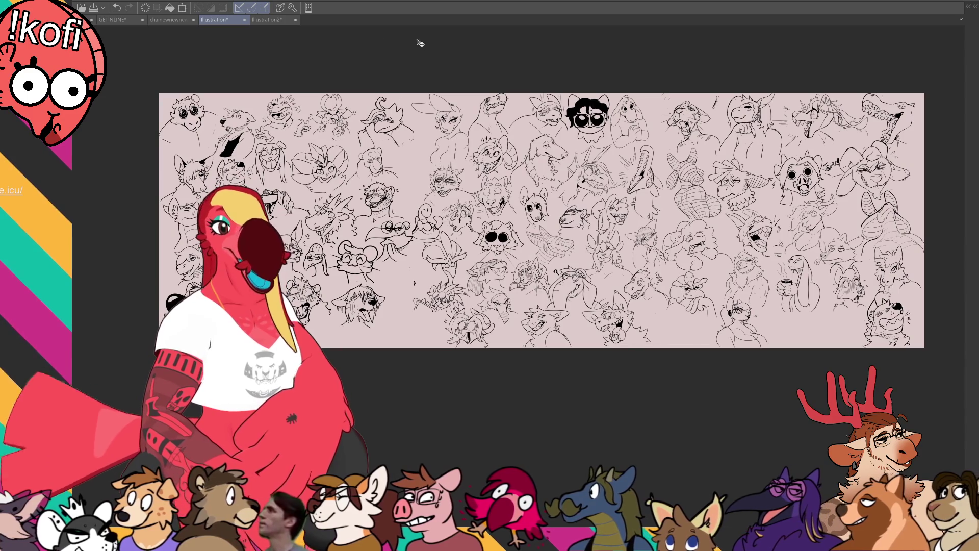
{"action": "left_click", "coordinate": [272, 18]}
{"action": "key", "text": "Tab"}
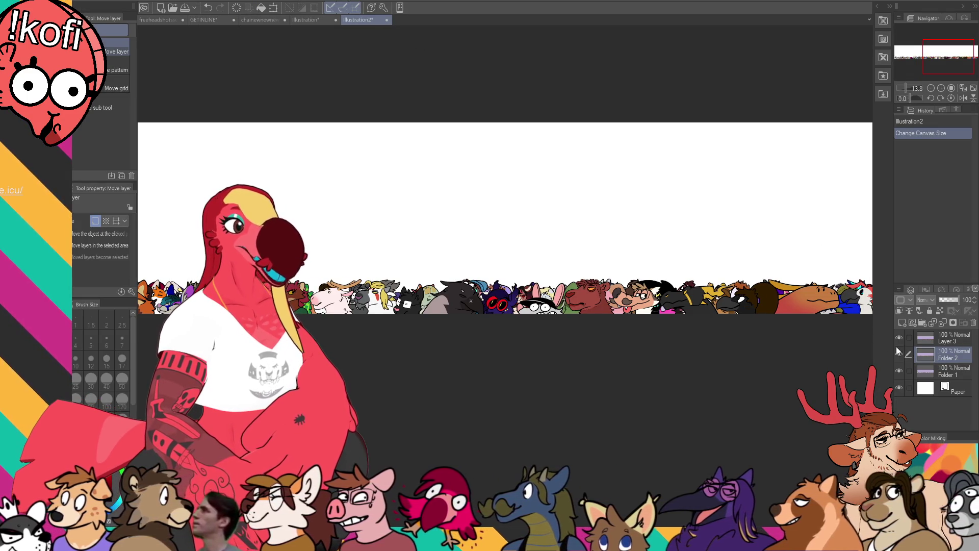
Nudge the Layer 3 and Folder 2 head rows upward toward the top of the banner
{"action": "key", "text": "Up"}
{"action": "key", "text": "Up"}
{"action": "key", "text": "Up"}
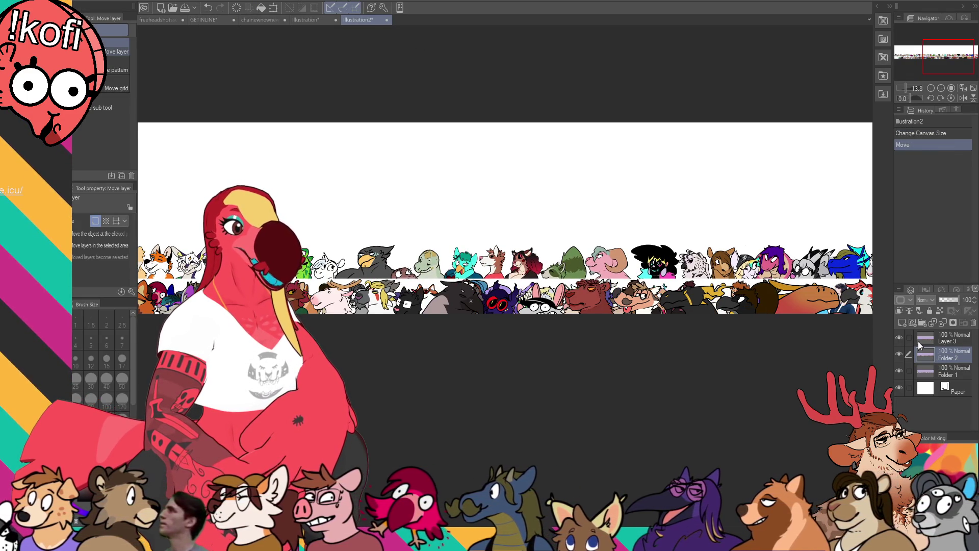
{"action": "left_click", "coordinate": [946, 341]}
{"action": "key", "text": "Up"}
{"action": "key", "text": "Up"}
{"action": "key", "text": "Up"}
{"action": "key", "text": "Up"}
{"action": "key", "text": "Up"}
{"action": "key", "text": "Up"}
{"action": "key", "text": "Up"}
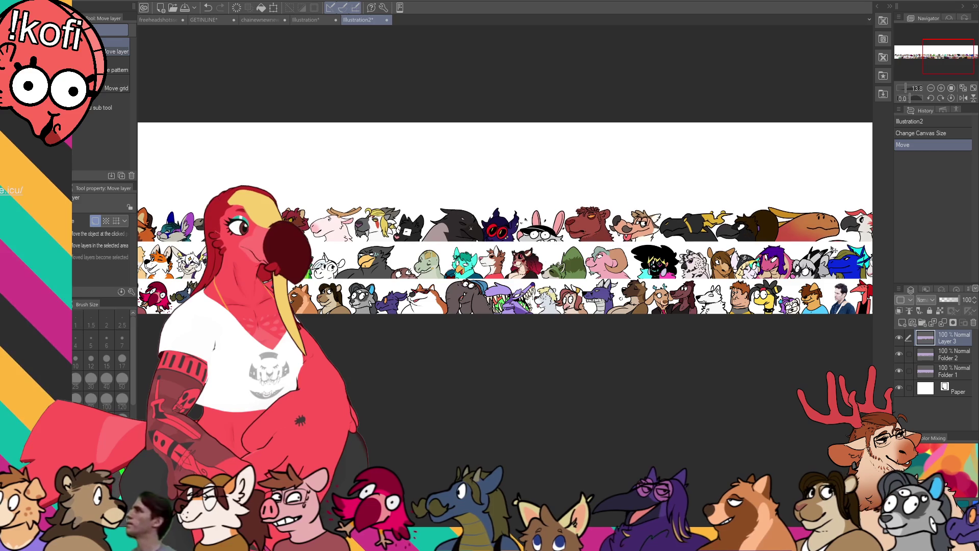
{"action": "key", "text": "Down"}
{"action": "key", "text": "Down"}
{"action": "key", "text": "Down"}
{"action": "left_click", "coordinate": [941, 354]}
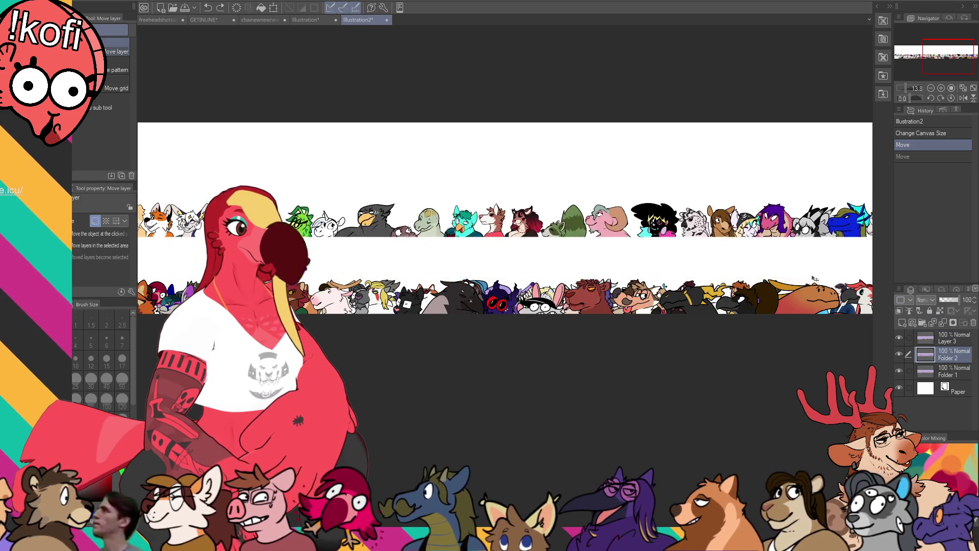
{"action": "key", "text": "Up"}
{"action": "key", "text": "Up"}
{"action": "key", "text": "Up"}
{"action": "left_click_drag", "start_coordinate": [795, 312], "coordinate": [690, 309]}
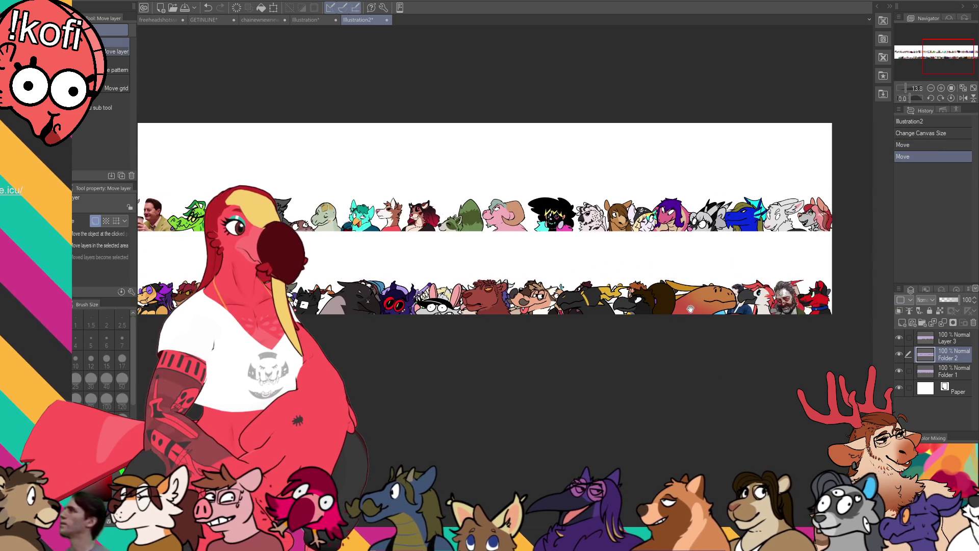
Move the Folder 1 row to the top, undoing misplaced nudges on Layer 3 and Folder 2
{"action": "left_click", "coordinate": [955, 339]}
{"action": "key", "text": "Up"}
{"action": "key", "text": "Up"}
{"action": "key", "text": "Up"}
{"action": "key", "text": "Up"}
{"action": "key", "text": "Up"}
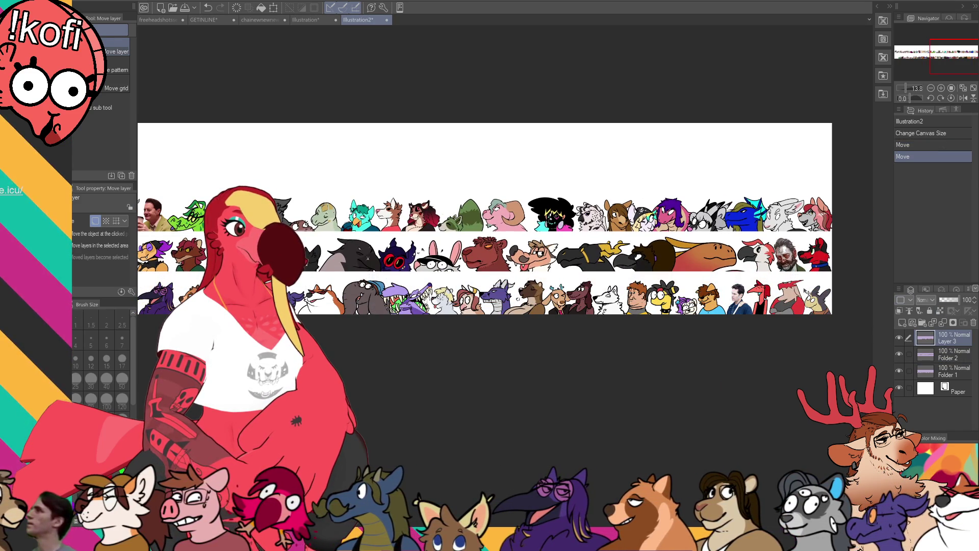
{"action": "key", "text": "ctrl+z"}
{"action": "left_click", "coordinate": [956, 372]}
{"action": "key", "text": "Up"}
{"action": "key", "text": "Up"}
{"action": "key", "text": "Up"}
{"action": "key", "text": "Up"}
{"action": "key", "text": "Up"}
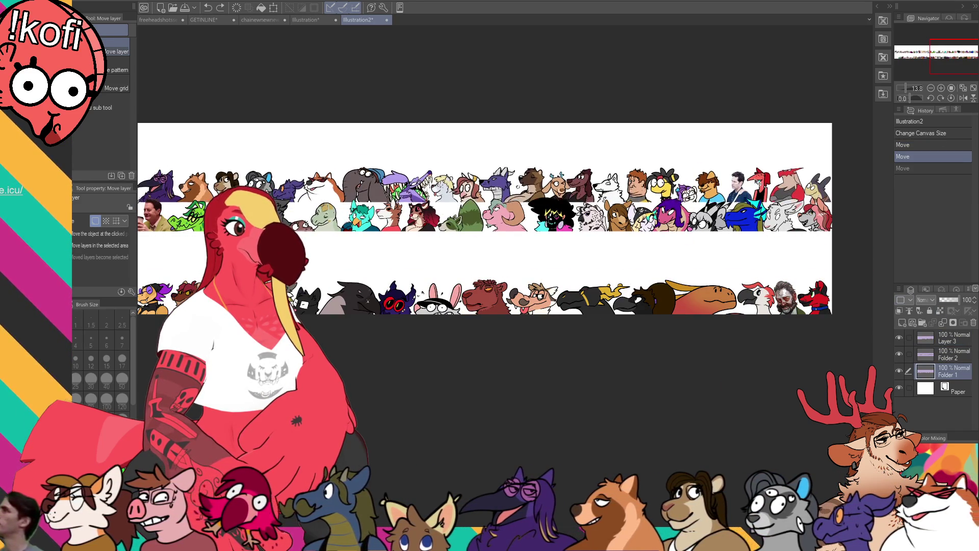
{"action": "key", "text": "Up"}
{"action": "key", "text": "Up"}
{"action": "left_click", "coordinate": [946, 354]}
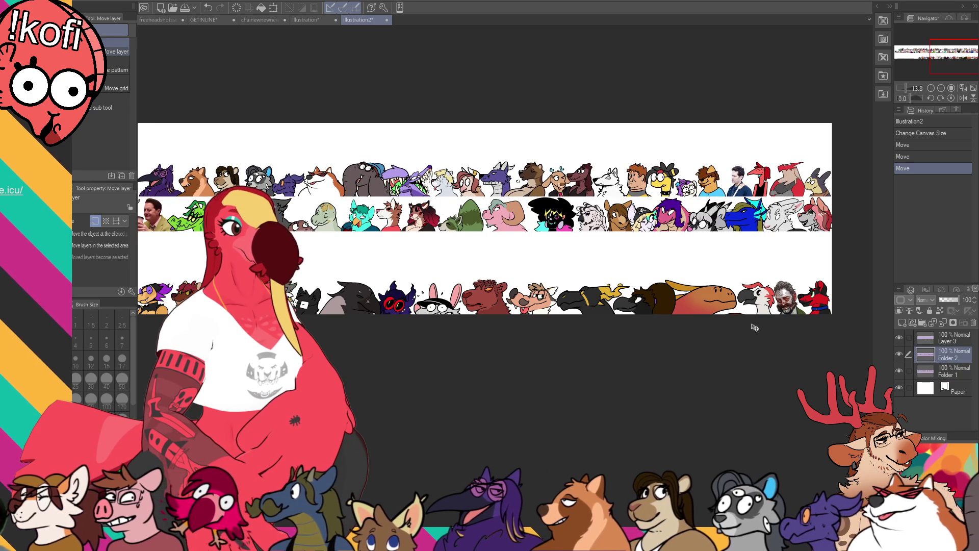
{"action": "key", "text": "Up"}
{"action": "key", "text": "Up"}
{"action": "key", "text": "Up"}
{"action": "key", "text": "Up"}
{"action": "key", "text": "Up"}
{"action": "key", "text": "ctrl+z"}
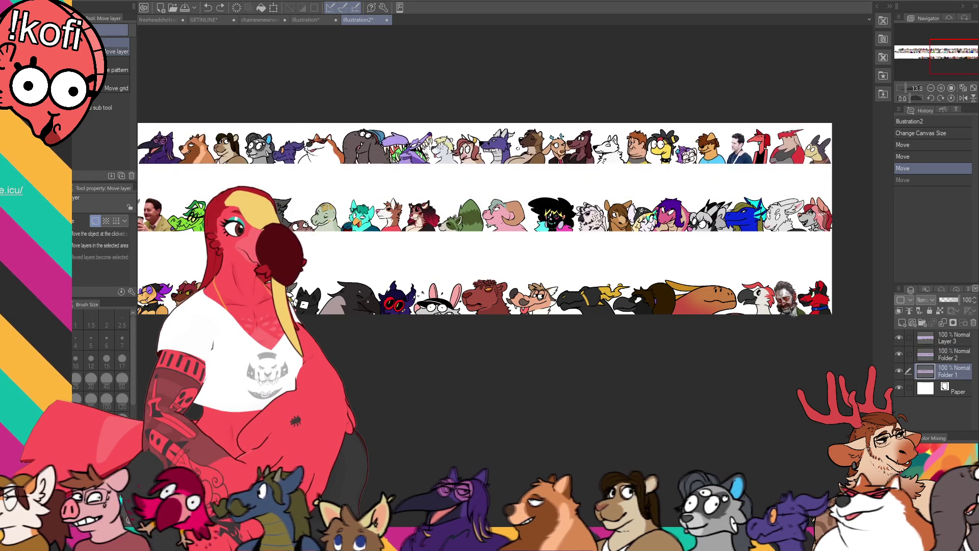
Raise the Layer 3 bottom row against the others and shift the Folder 2 row left
{"action": "left_click", "coordinate": [949, 338]}
{"action": "key", "text": "Up"}
{"action": "key", "text": "Up"}
{"action": "key", "text": "Up"}
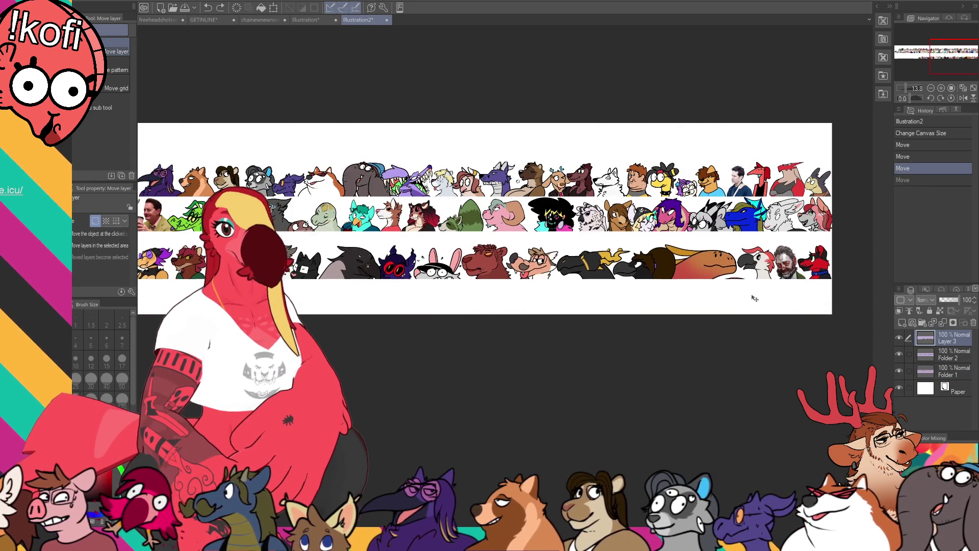
{"action": "left_click_drag", "start_coordinate": [754, 310], "coordinate": [755, 285]}
{"action": "left_click", "coordinate": [959, 357]}
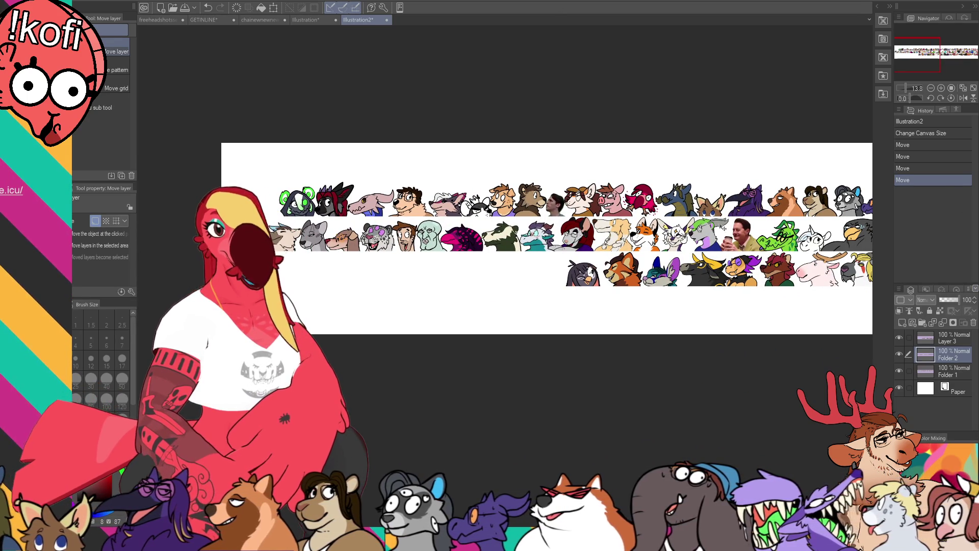
{"action": "mouse_move", "coordinate": [786, 299]}
{"action": "left_mouse_down"}
{"action": "mouse_move", "coordinate": [545, 288]}
{"action": "mouse_move", "coordinate": [596, 297]}
{"action": "mouse_move", "coordinate": [572, 297]}
{"action": "mouse_move", "coordinate": [584, 296]}
{"action": "left_mouse_up"}
{"action": "scroll", "coordinate": [548, 286], "scroll_direction": "down", "scroll_amount": 3}
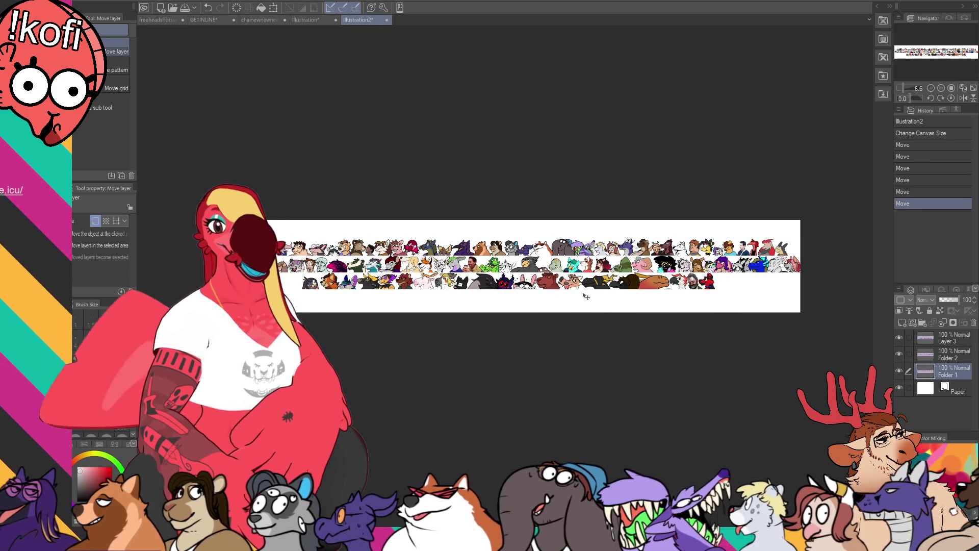
Merge the three head rows from Layer 3 down, crop the canvas to the heads' selection, and deselect
{"action": "left_click", "coordinate": [946, 342]}
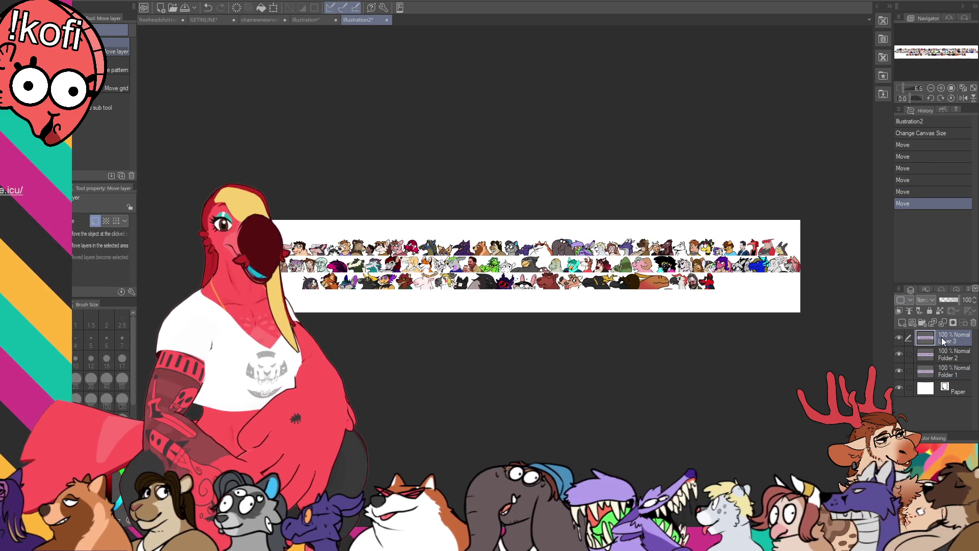
{"action": "key", "text": "ctrl+e"}
{"action": "key", "text": "ctrl+e"}
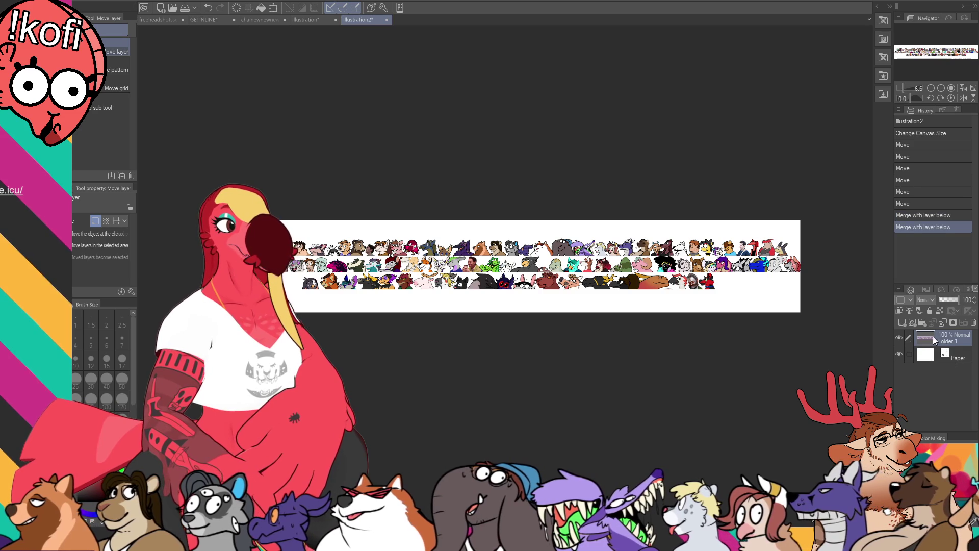
{"action": "left_click", "coordinate": [926, 339], "text": "ctrl"}
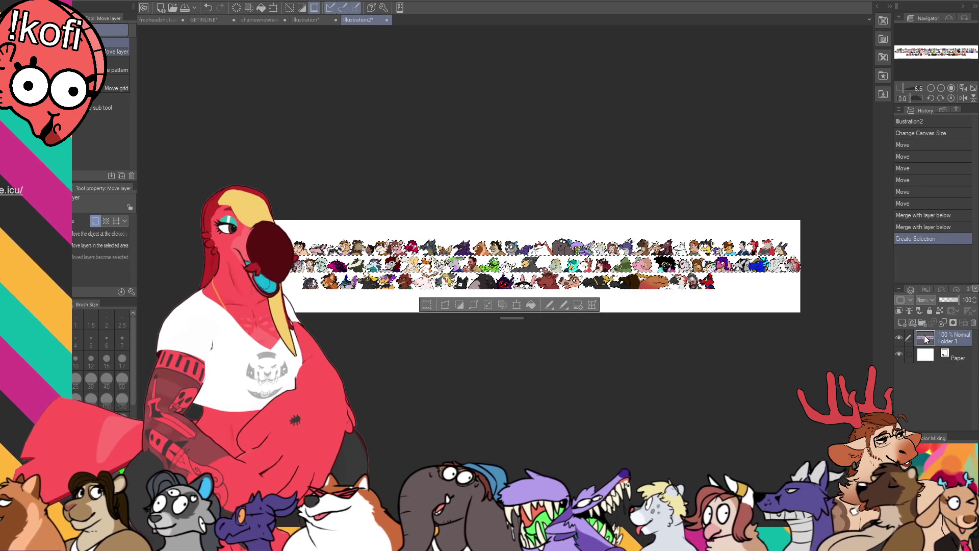
{"action": "scroll", "coordinate": [635, 330], "scroll_direction": "up", "scroll_amount": 2}
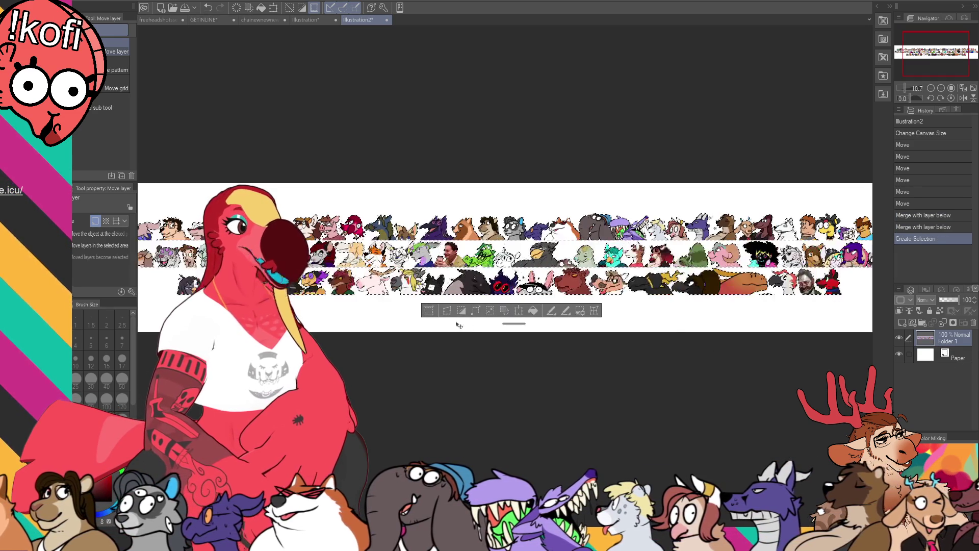
{"action": "left_click", "coordinate": [427, 312]}
{"action": "key", "text": "ctrl+d"}
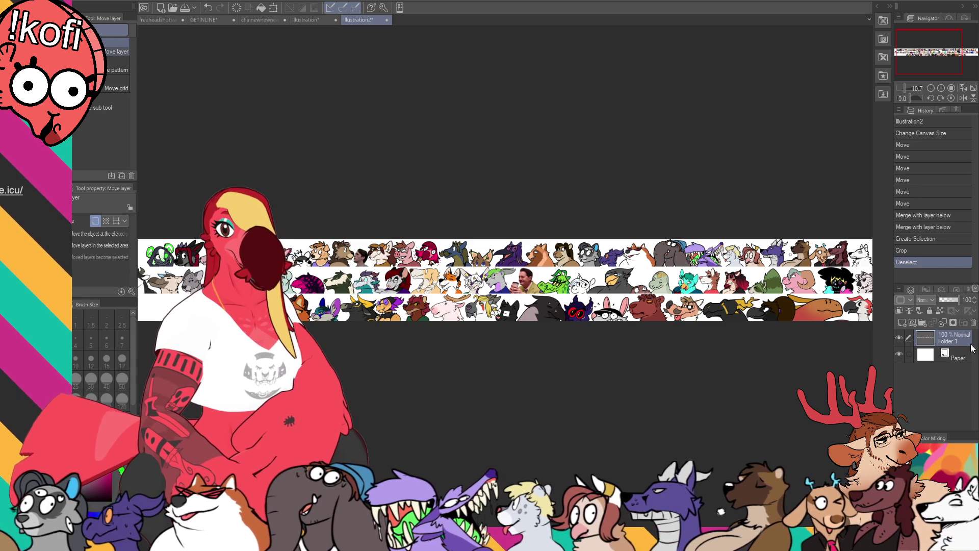
Add a new raster layer and fill it with a soft lavender gradient behind the heads
{"action": "left_click", "coordinate": [903, 323]}
{"action": "scroll", "coordinate": [842, 306], "scroll_direction": "right", "scroll_amount": 5}
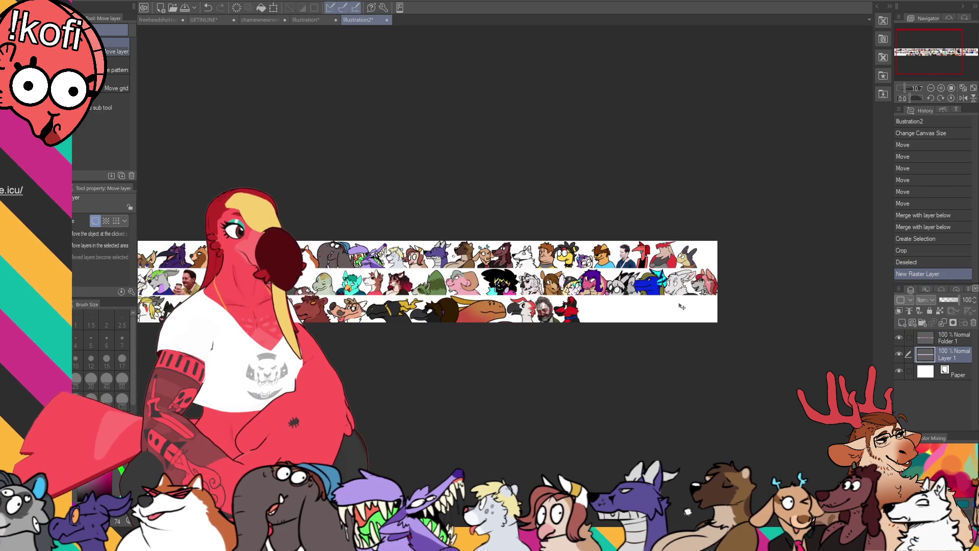
{"action": "key", "text": "g"}
{"action": "left_click_drag", "start_coordinate": [638, 327], "coordinate": [499, 320]}
{"action": "scroll", "coordinate": [792, 318], "scroll_direction": "right", "scroll_amount": 5}
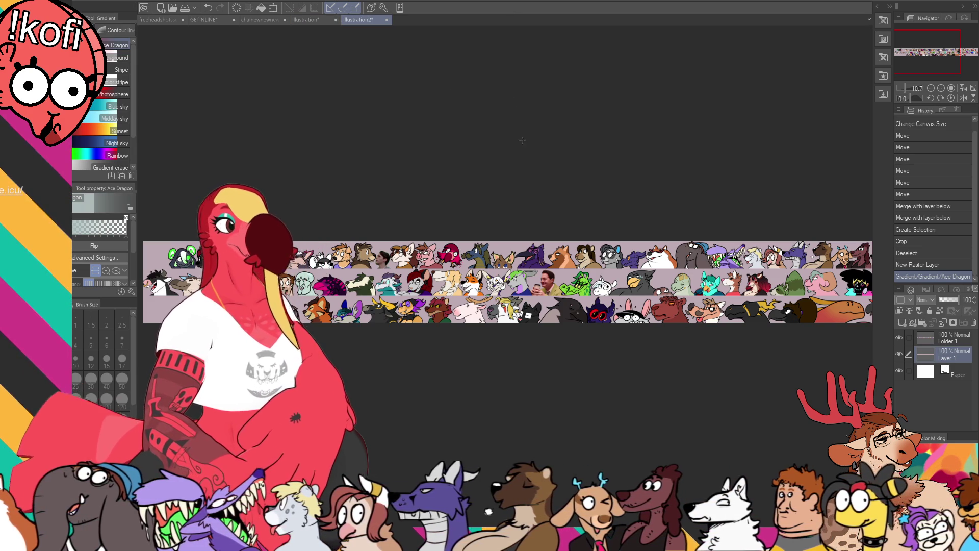
Revert via History to before the merge and crop, restoring three separate rows on white
{"action": "mouse_move", "coordinate": [837, 321]}
{"action": "left_mouse_down"}
{"action": "mouse_move", "coordinate": [616, 266]}
{"action": "mouse_move", "coordinate": [575, 281]}
{"action": "left_mouse_up"}
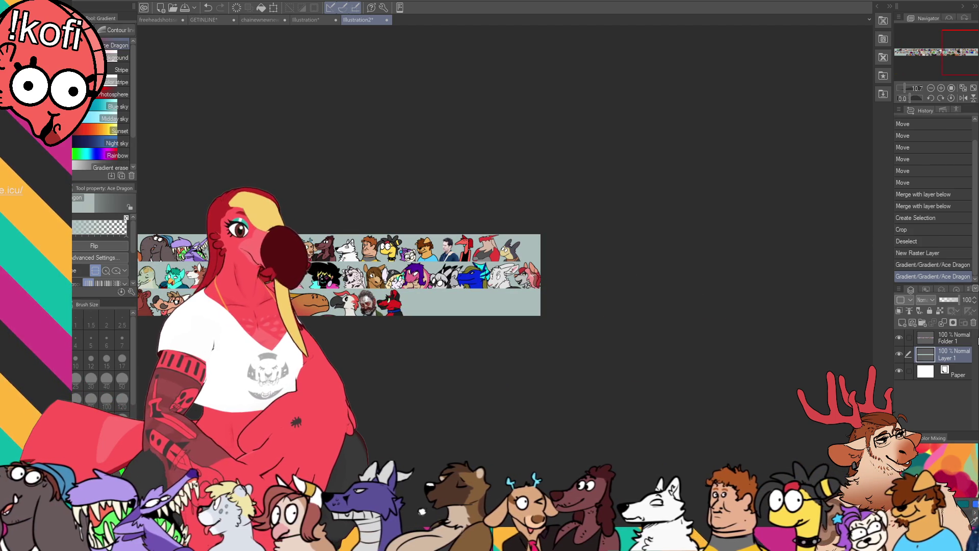
{"action": "left_click", "coordinate": [956, 340]}
{"action": "left_click_drag", "start_coordinate": [505, 276], "coordinate": [838, 290]}
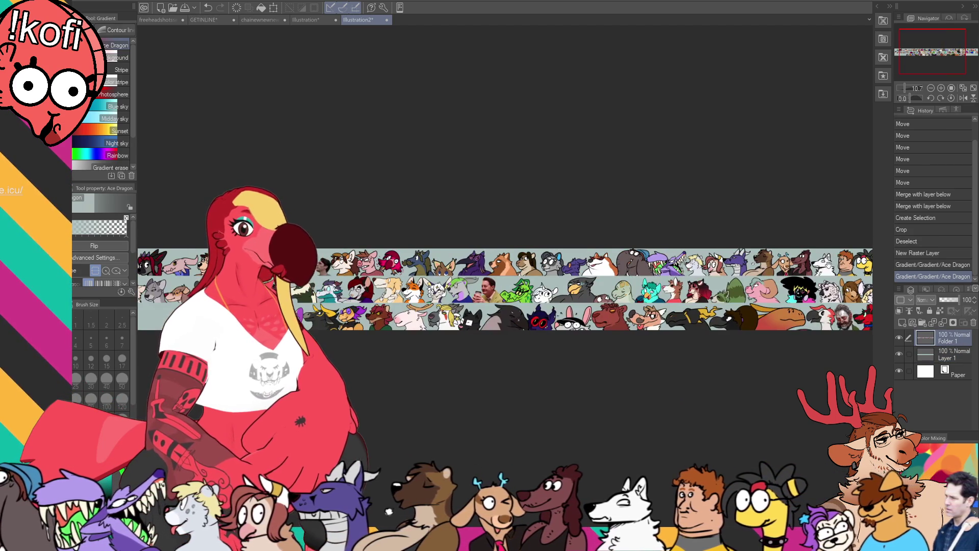
{"action": "left_click", "coordinate": [919, 184]}
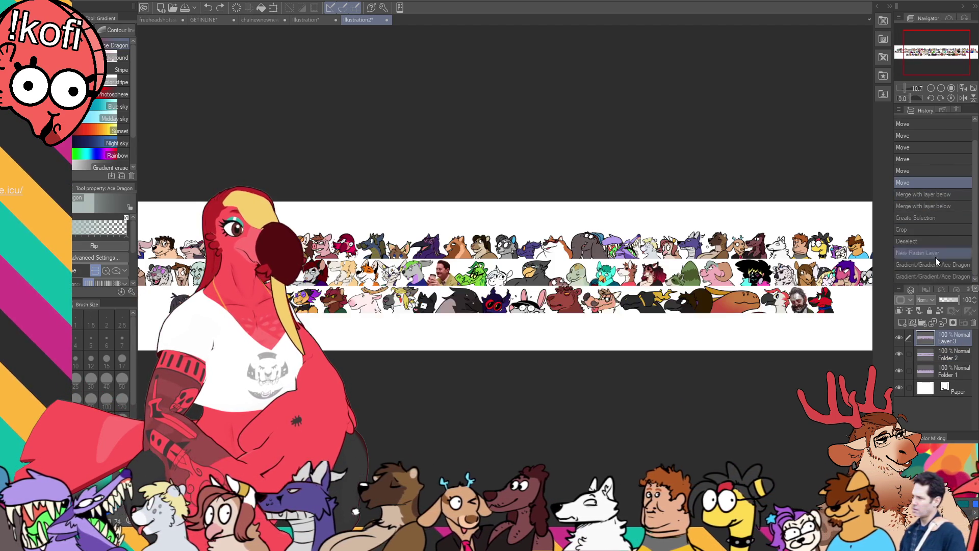
Select the Folder 2 row alone and select the entire canvas
{"action": "left_click", "coordinate": [930, 368], "text": "shift"}
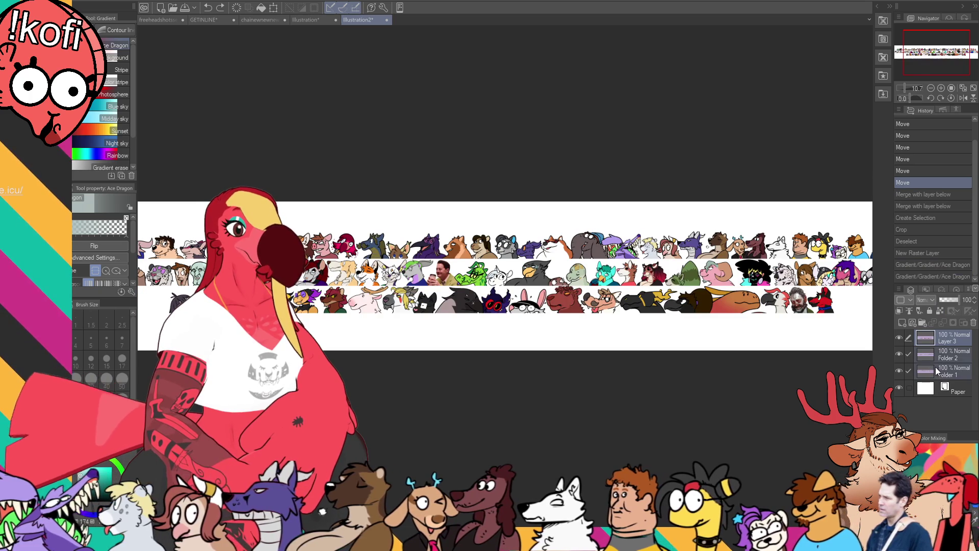
{"action": "left_click", "coordinate": [930, 359]}
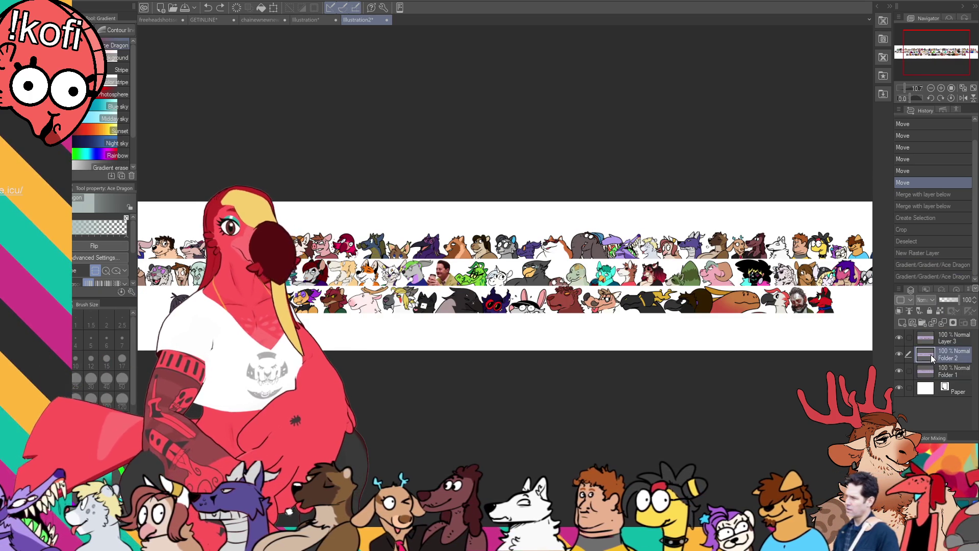
{"action": "key", "text": "ctrl+a"}
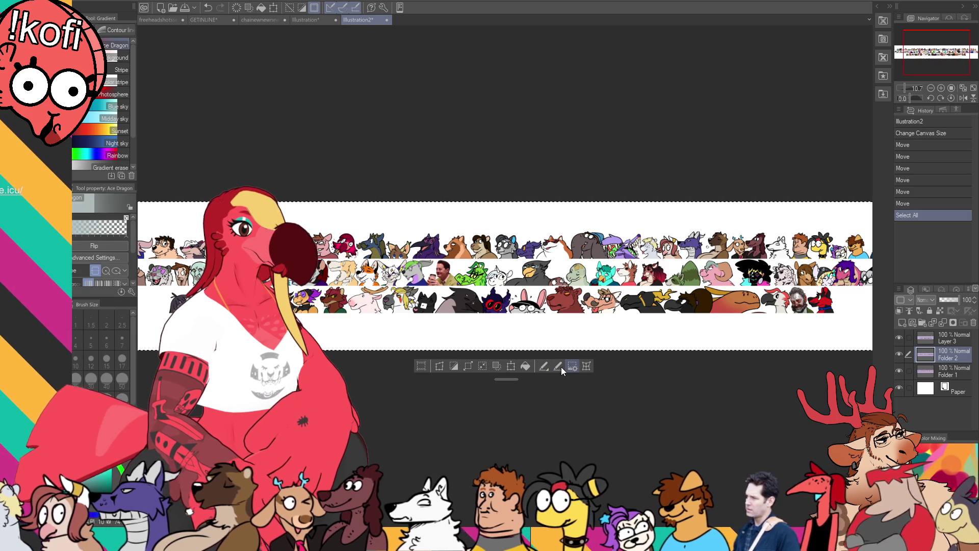
Flip the Folder 2 head row horizontally with Transform, then confirm and deselect
{"action": "left_click", "coordinate": [562, 366]}
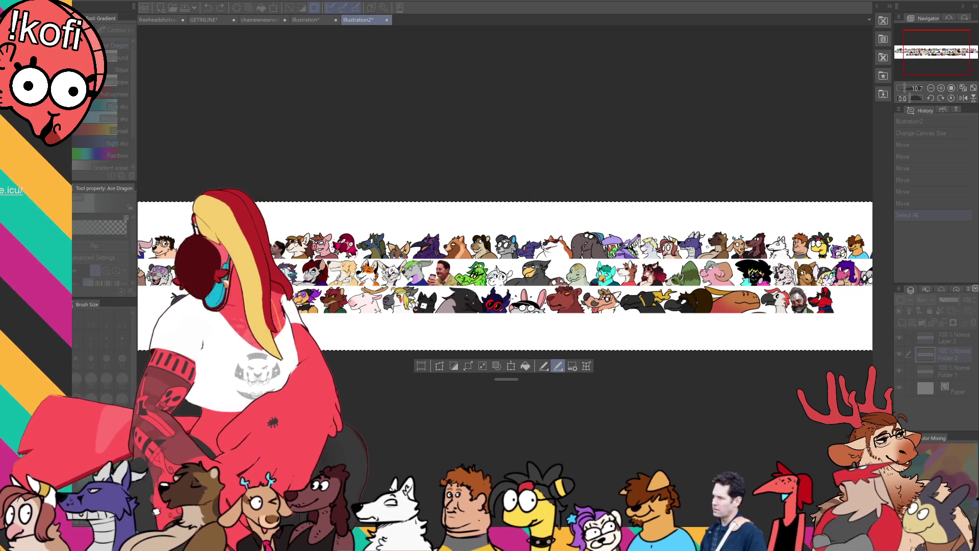
{"action": "key", "text": "Return"}
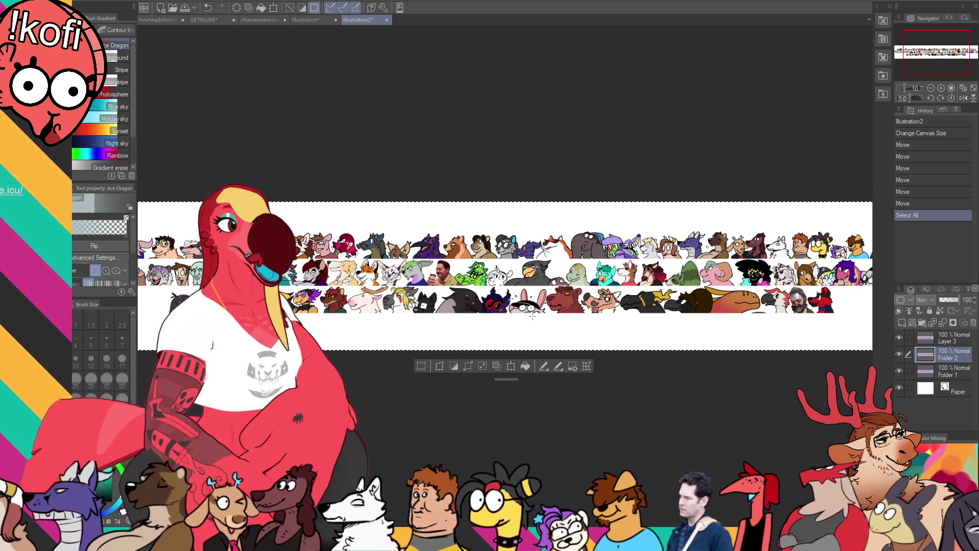
{"action": "key", "text": "ctrl+t"}
{"action": "left_click", "coordinate": [82, 220]}
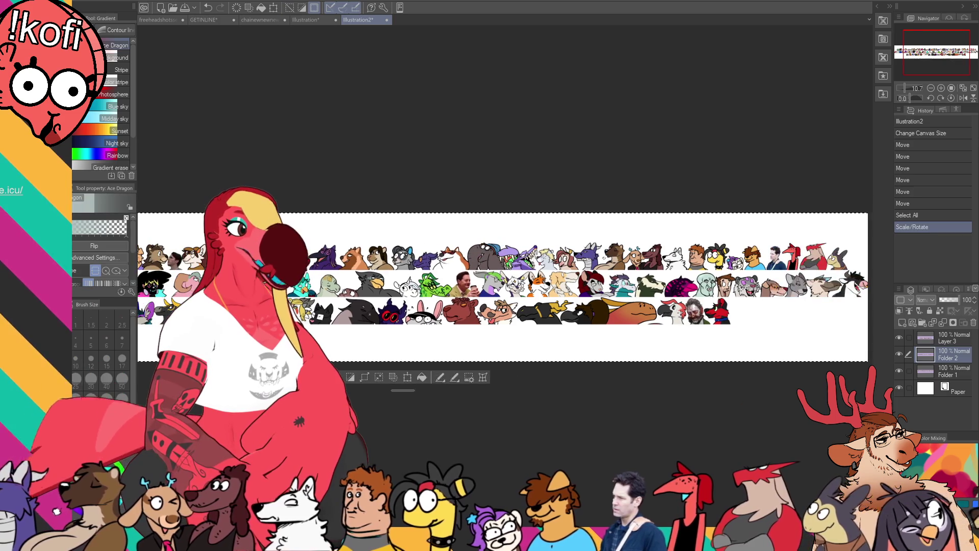
{"action": "key", "text": "ctrl+d"}
{"action": "scroll", "coordinate": [582, 291], "scroll_direction": "right", "scroll_amount": 3}
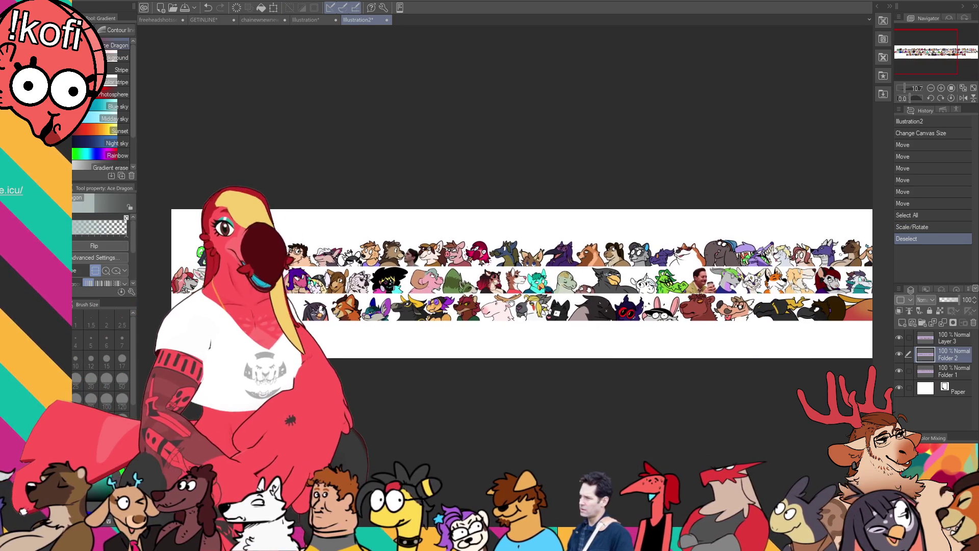
{"action": "scroll", "coordinate": [505, 283], "scroll_direction": "right", "scroll_amount": 1}
Merge Layer 3 and Folder 2 down into Folder 1 and crop the banner to the merged heads
{"action": "key", "text": "ctrl+e"}
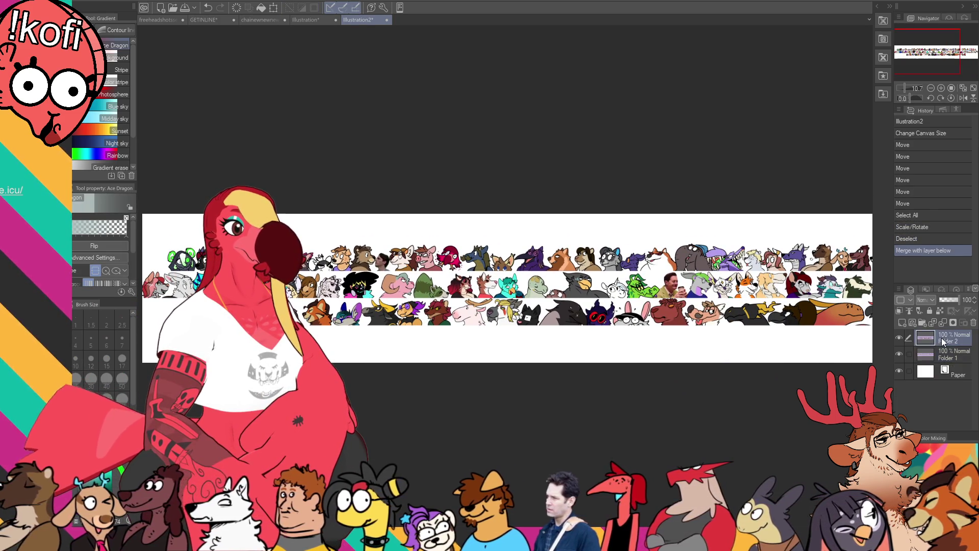
{"action": "key", "text": "ctrl+e"}
{"action": "key", "text": "ctrl+shift+a"}
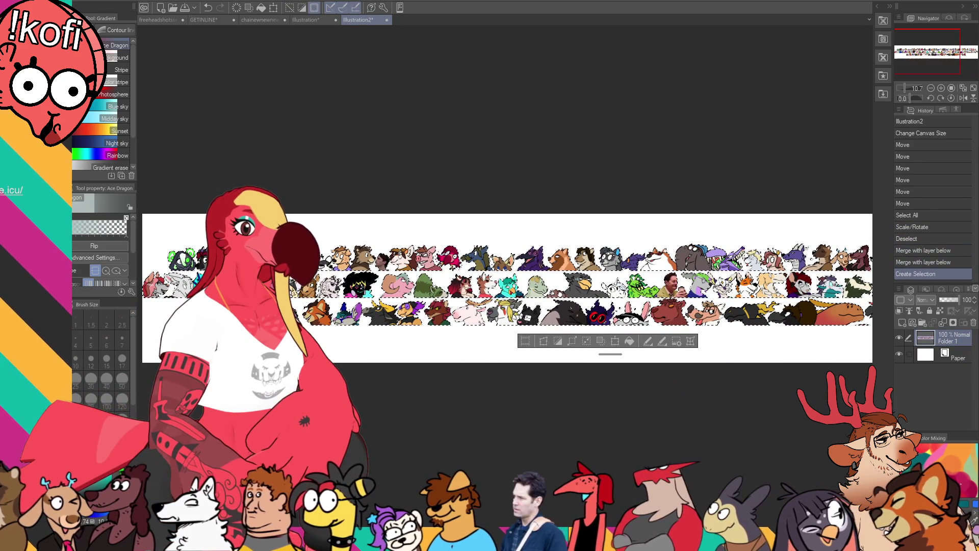
{"action": "left_click", "coordinate": [524, 342]}
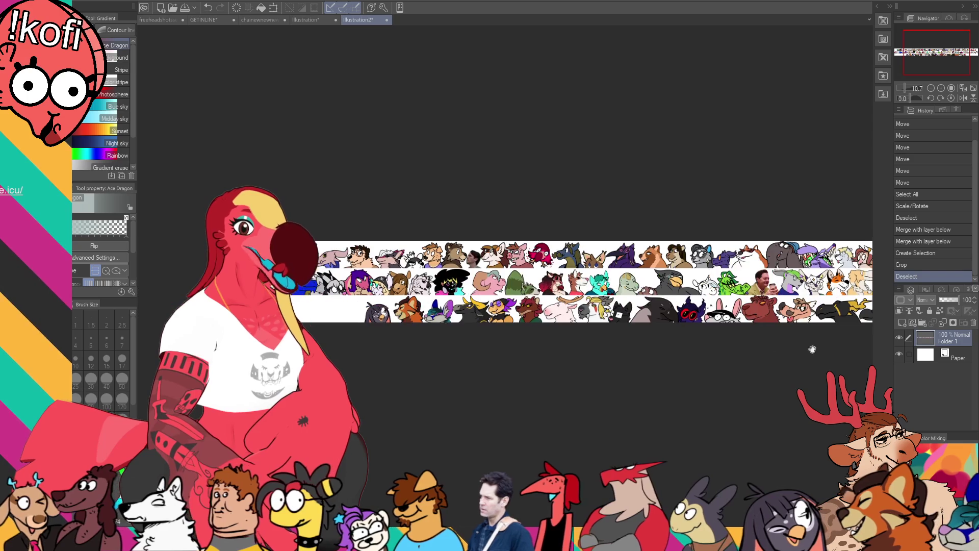
Add a new layer and lay a pale gray-blue Ace Dragon gradient behind the characters
{"action": "left_click", "coordinate": [908, 322]}
{"action": "scroll", "coordinate": [749, 314], "scroll_direction": "right", "scroll_amount": 5}
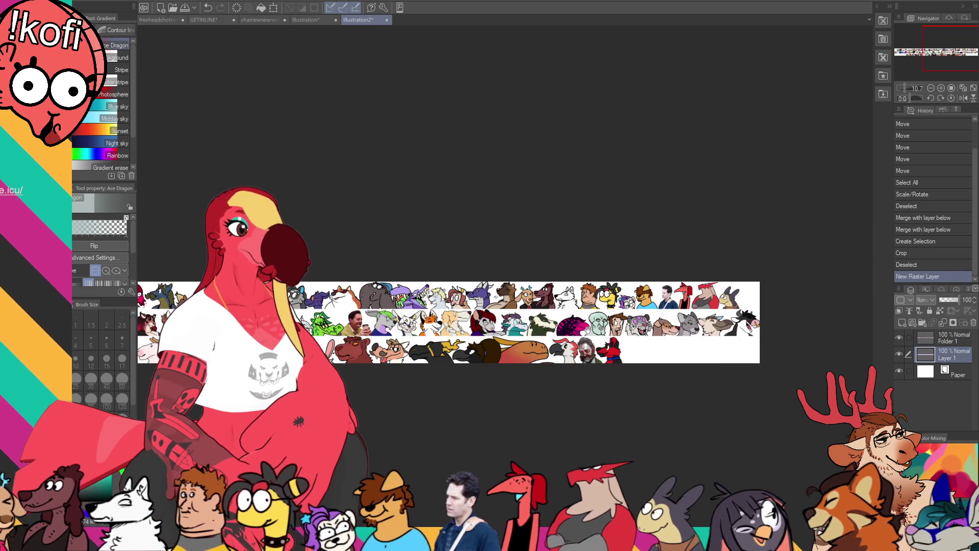
{"action": "key", "text": "g"}
{"action": "key", "text": "g"}
{"action": "left_click_drag", "start_coordinate": [716, 322], "coordinate": [714, 325]}
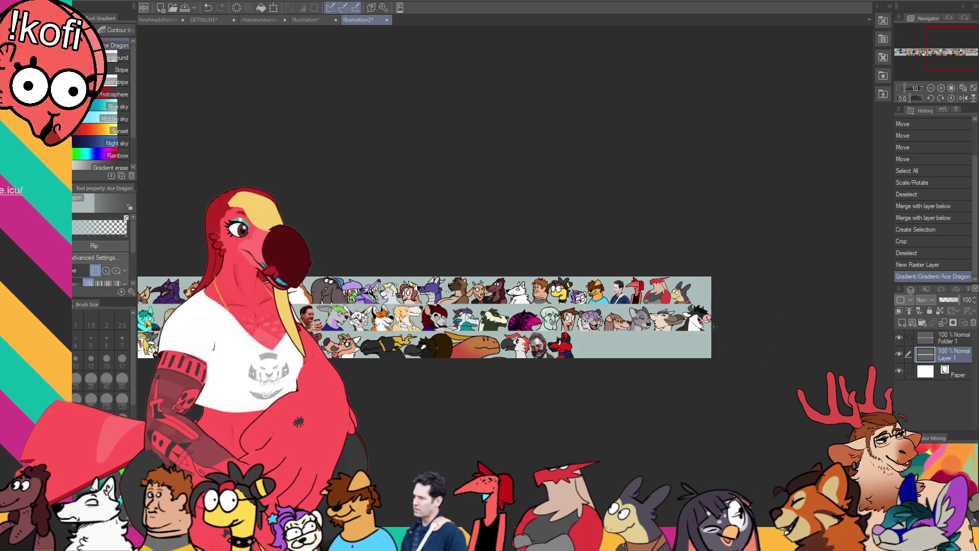
{"action": "scroll", "coordinate": [546, 330], "scroll_direction": "up", "scroll_amount": 1}
{"action": "scroll", "coordinate": [546, 330], "scroll_direction": "up", "scroll_amount": 1}
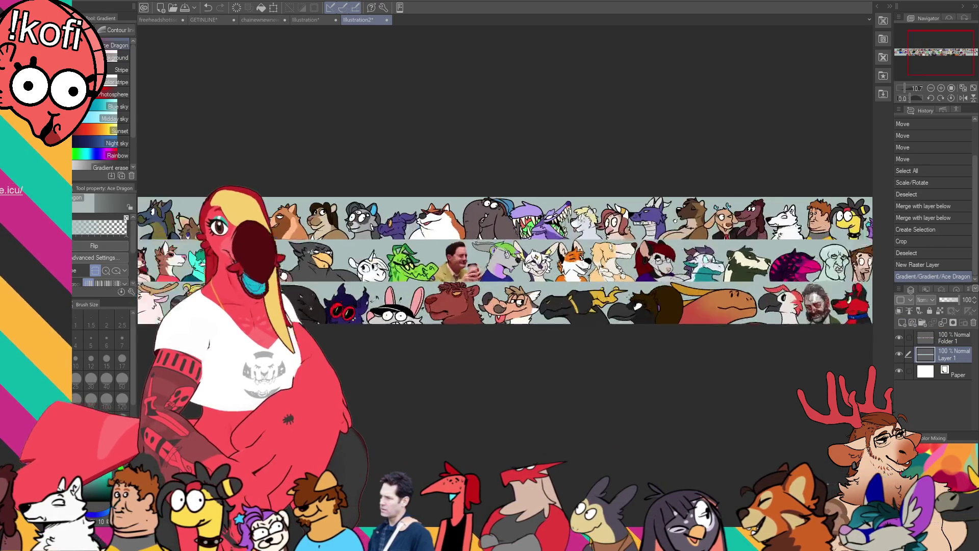
{"action": "scroll", "coordinate": [546, 330], "scroll_direction": "up", "scroll_amount": 1}
{"action": "scroll", "coordinate": [471, 260], "scroll_direction": "up", "scroll_amount": 1}
{"action": "mouse_move", "coordinate": [473, 259]}
{"action": "left_mouse_down"}
{"action": "mouse_move", "coordinate": [656, 272]}
{"action": "mouse_move", "coordinate": [673, 294]}
{"action": "mouse_move", "coordinate": [449, 295]}
{"action": "left_mouse_up"}
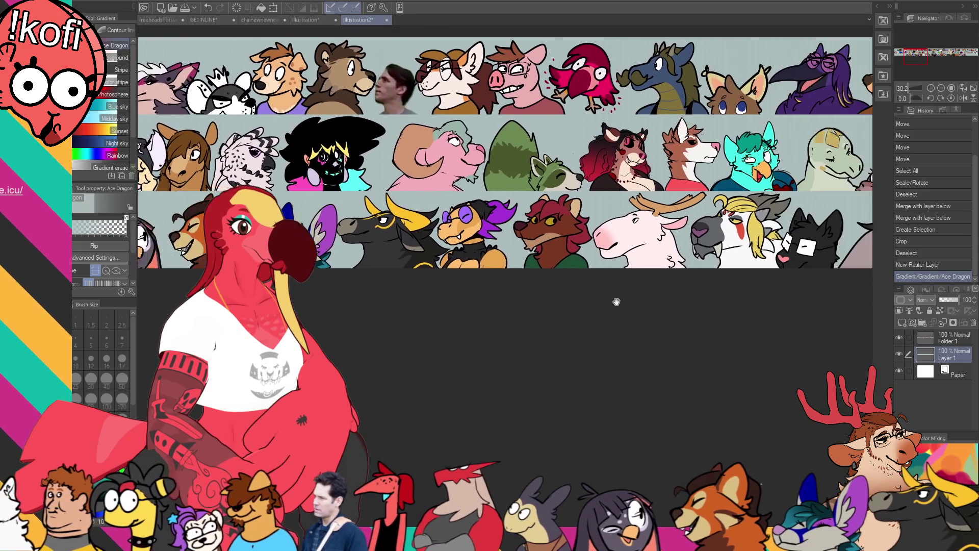
{"action": "left_click_drag", "start_coordinate": [618, 302], "coordinate": [492, 293]}
{"action": "mouse_move", "coordinate": [802, 307]}
{"action": "left_mouse_down"}
{"action": "mouse_move", "coordinate": [700, 307]}
{"action": "mouse_move", "coordinate": [593, 276]}
{"action": "mouse_move", "coordinate": [275, 277]}
{"action": "left_mouse_up"}
{"action": "mouse_move", "coordinate": [658, 268]}
{"action": "left_mouse_down"}
{"action": "mouse_move", "coordinate": [451, 261]}
{"action": "mouse_move", "coordinate": [536, 254]}
{"action": "left_mouse_up"}
{"action": "left_click_drag", "start_coordinate": [694, 253], "coordinate": [553, 248]}
{"action": "left_click_drag", "start_coordinate": [863, 251], "coordinate": [795, 248]}
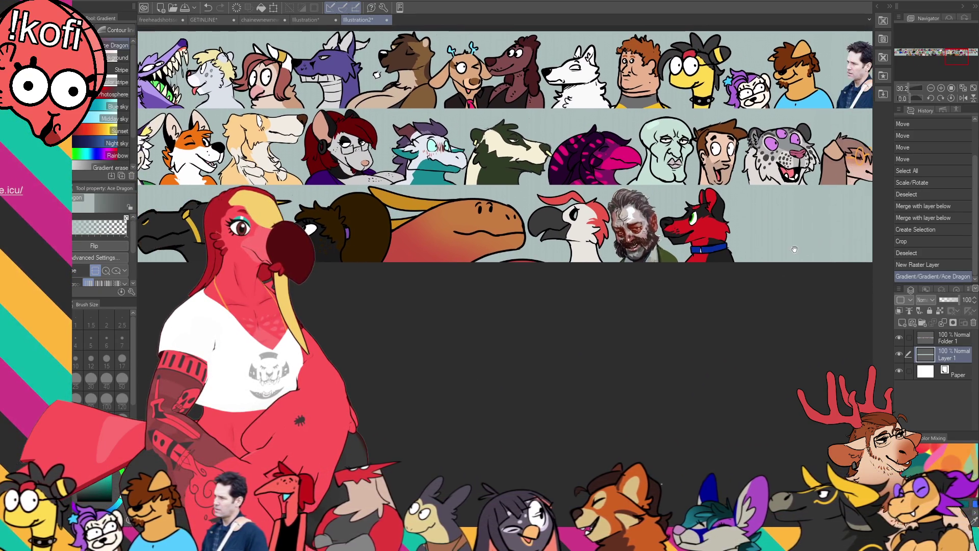
{"action": "left_click_drag", "start_coordinate": [815, 218], "coordinate": [586, 271]}
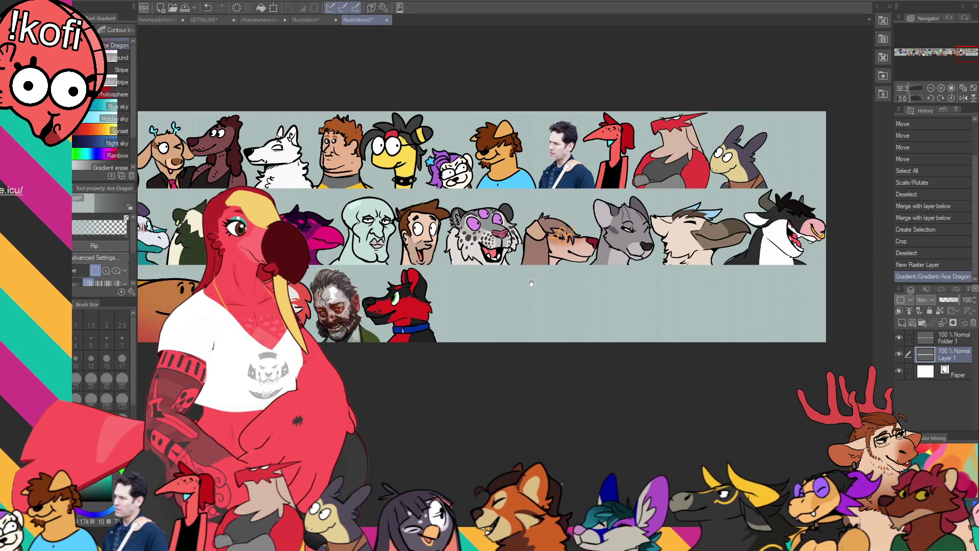
{"action": "left_click_drag", "start_coordinate": [531, 284], "coordinate": [699, 282]}
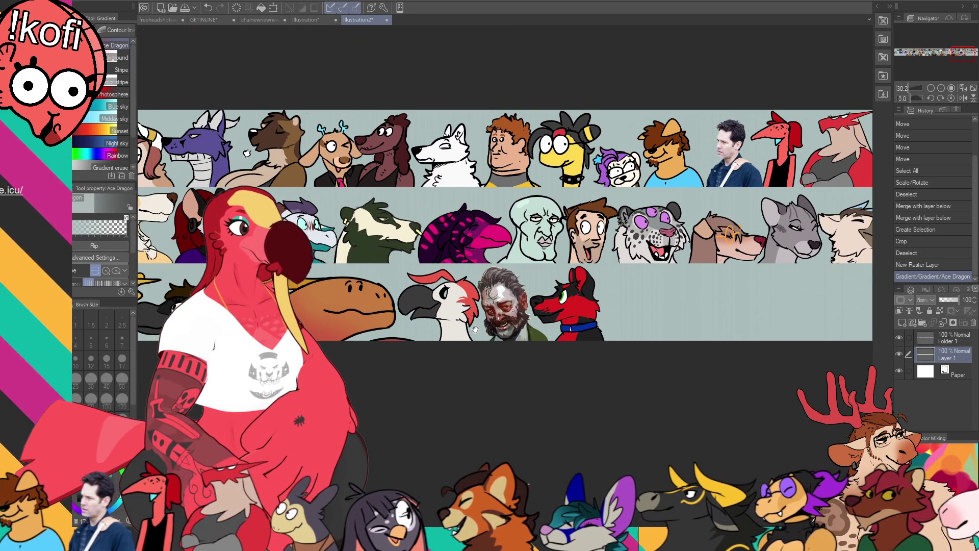
{"action": "left_click_drag", "start_coordinate": [476, 330], "coordinate": [589, 325]}
{"action": "left_click_drag", "start_coordinate": [506, 328], "coordinate": [597, 325]}
{"action": "left_click_drag", "start_coordinate": [414, 326], "coordinate": [641, 323]}
{"action": "left_click_drag", "start_coordinate": [291, 317], "coordinate": [579, 317]}
{"action": "mouse_move", "coordinate": [459, 321]}
{"action": "left_mouse_down"}
{"action": "mouse_move", "coordinate": [568, 324]}
{"action": "mouse_move", "coordinate": [560, 338]}
{"action": "mouse_move", "coordinate": [702, 334]}
{"action": "left_mouse_up"}
{"action": "left_click_drag", "start_coordinate": [342, 332], "coordinate": [754, 349]}
{"action": "left_click_drag", "start_coordinate": [422, 342], "coordinate": [534, 344]}
{"action": "mouse_move", "coordinate": [383, 330]}
{"action": "left_mouse_down"}
{"action": "mouse_move", "coordinate": [452, 304]}
{"action": "mouse_move", "coordinate": [484, 350]}
{"action": "left_mouse_up"}
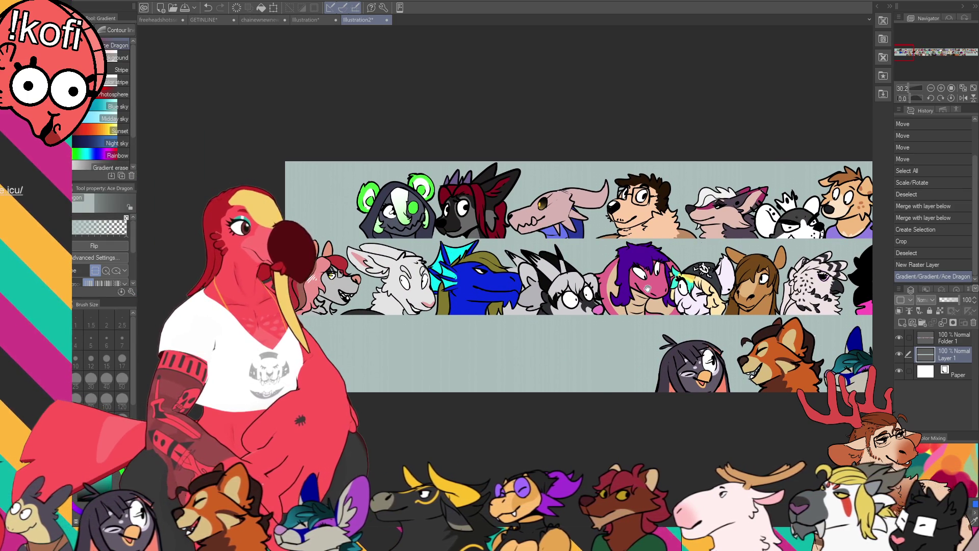
{"action": "left_click_drag", "start_coordinate": [648, 288], "coordinate": [396, 303]}
{"action": "mouse_move", "coordinate": [739, 306]}
{"action": "left_mouse_down"}
{"action": "mouse_move", "coordinate": [498, 303]}
{"action": "mouse_move", "coordinate": [576, 296]}
{"action": "left_mouse_up"}
{"action": "left_click_drag", "start_coordinate": [872, 292], "coordinate": [468, 303]}
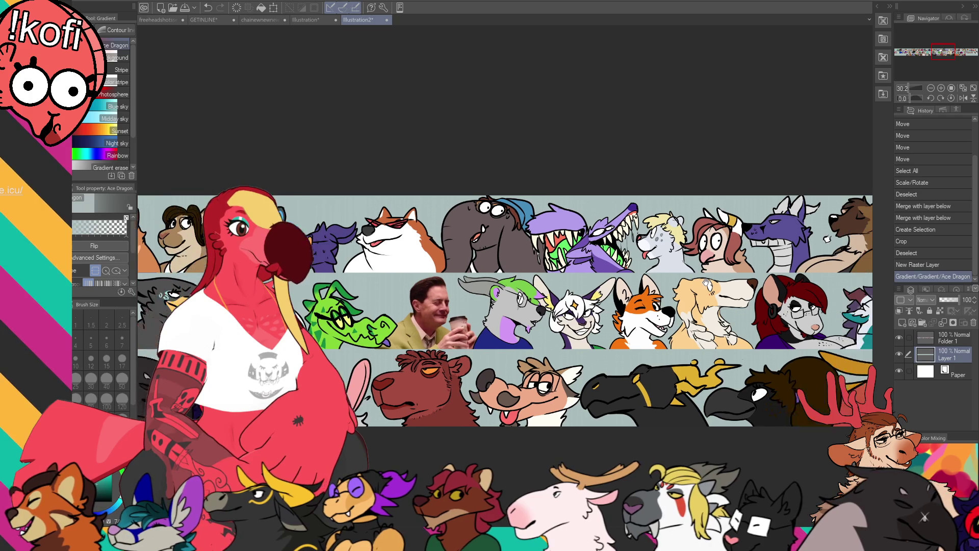
{"action": "left_click_drag", "start_coordinate": [826, 239], "coordinate": [596, 238]}
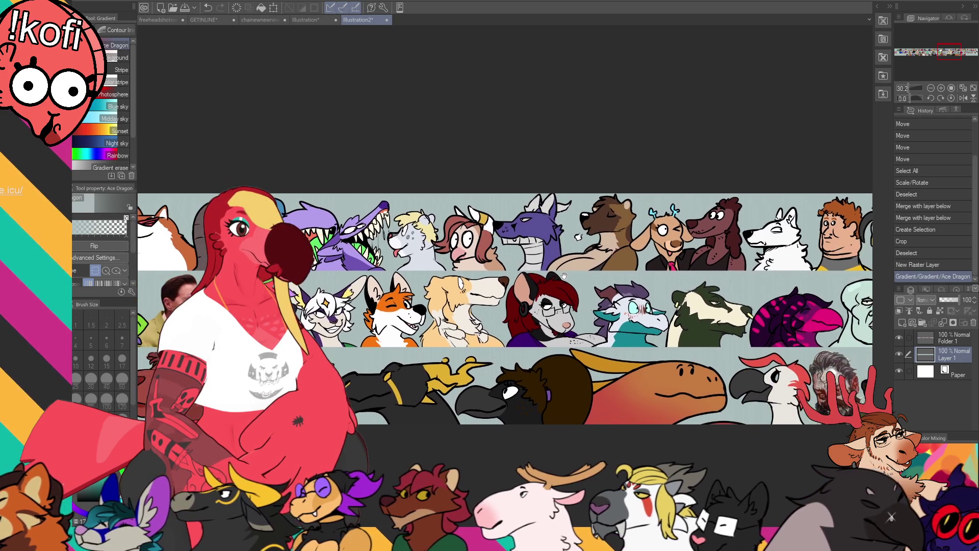
{"action": "left_click_drag", "start_coordinate": [735, 284], "coordinate": [574, 275]}
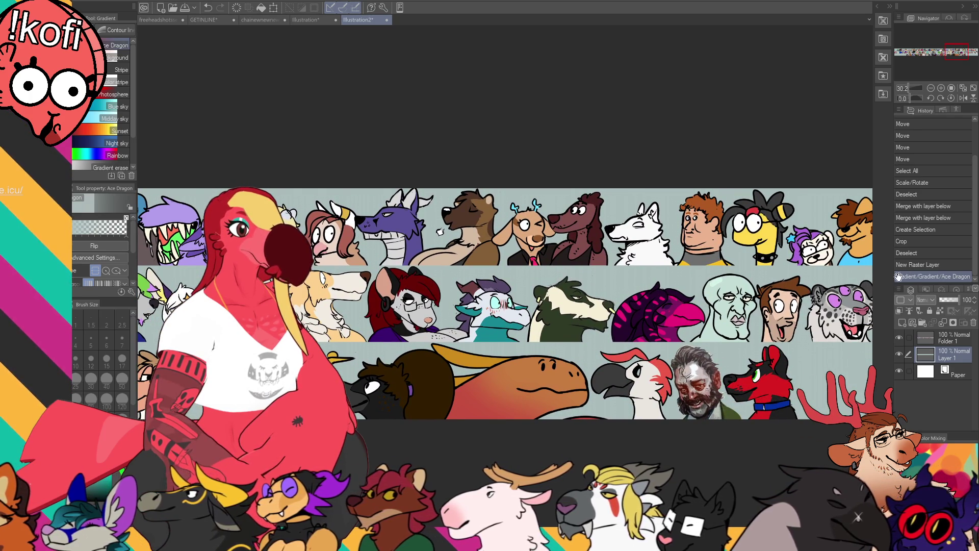
{"action": "mouse_move", "coordinate": [864, 280]}
{"action": "left_mouse_down"}
{"action": "mouse_move", "coordinate": [732, 288]}
{"action": "mouse_move", "coordinate": [832, 287]}
{"action": "mouse_move", "coordinate": [786, 289]}
{"action": "mouse_move", "coordinate": [807, 260]}
{"action": "left_mouse_up"}
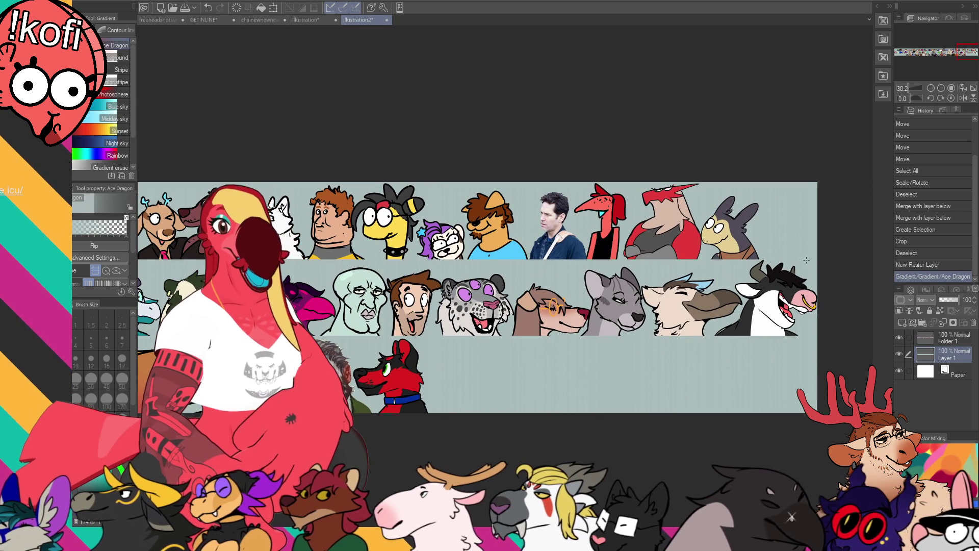
Make small Sin Brush pen touch-up marks on the background layer among the headshots
{"action": "left_click", "coordinate": [944, 337]}
{"action": "key", "text": "p"}
{"action": "scroll", "coordinate": [325, 264], "scroll_direction": "up", "scroll_amount": 2}
{"action": "scroll", "coordinate": [325, 264], "scroll_direction": "up", "scroll_amount": 2}
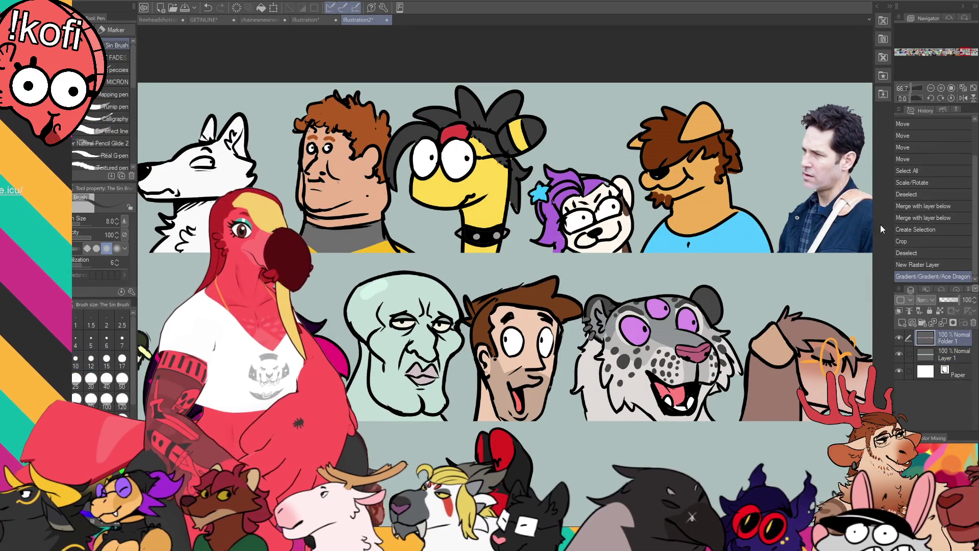
{"action": "left_click", "coordinate": [926, 354]}
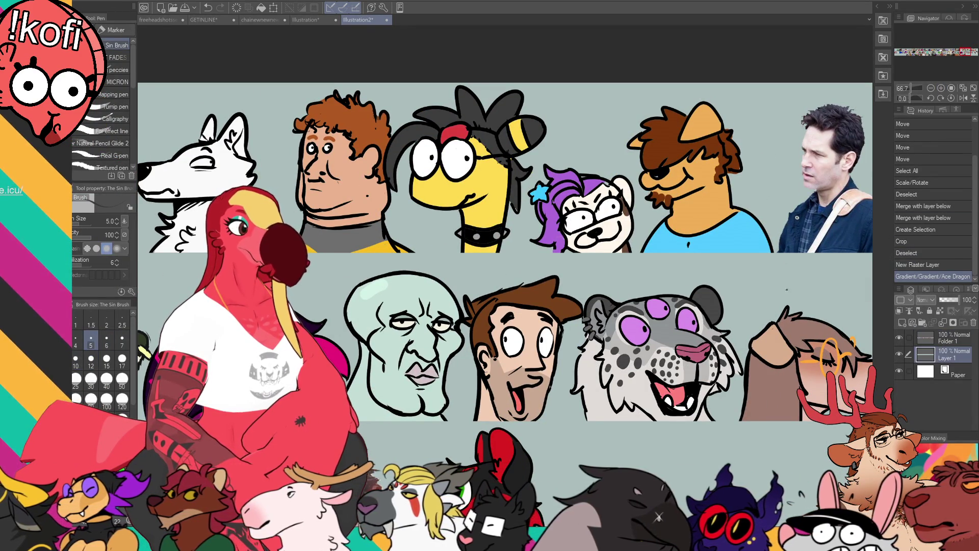
{"action": "left_click_drag", "start_coordinate": [536, 306], "coordinate": [606, 323]}
{"action": "left_click", "coordinate": [602, 239]}
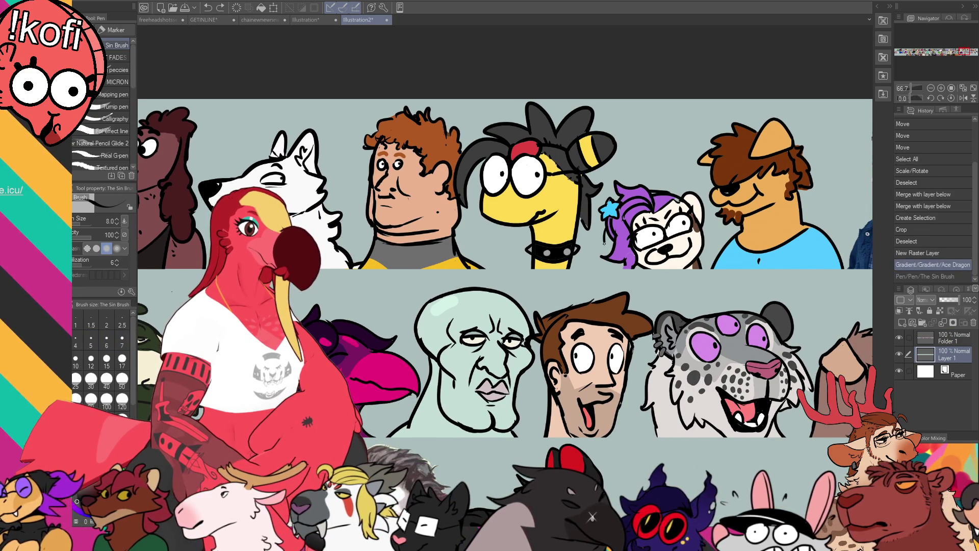
{"action": "left_click", "coordinate": [601, 265]}
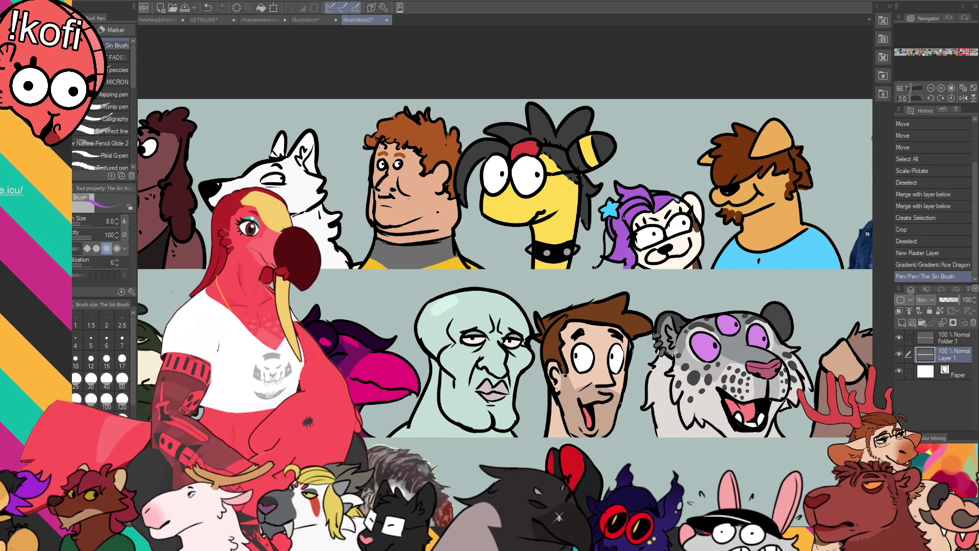
{"action": "left_click", "coordinate": [601, 269]}
Fill two small gaps among the headshots with the FILMORE fill tool, then return to the pen
{"action": "key", "text": "g"}
{"action": "left_click", "coordinate": [611, 244]}
{"action": "left_click", "coordinate": [624, 261]}
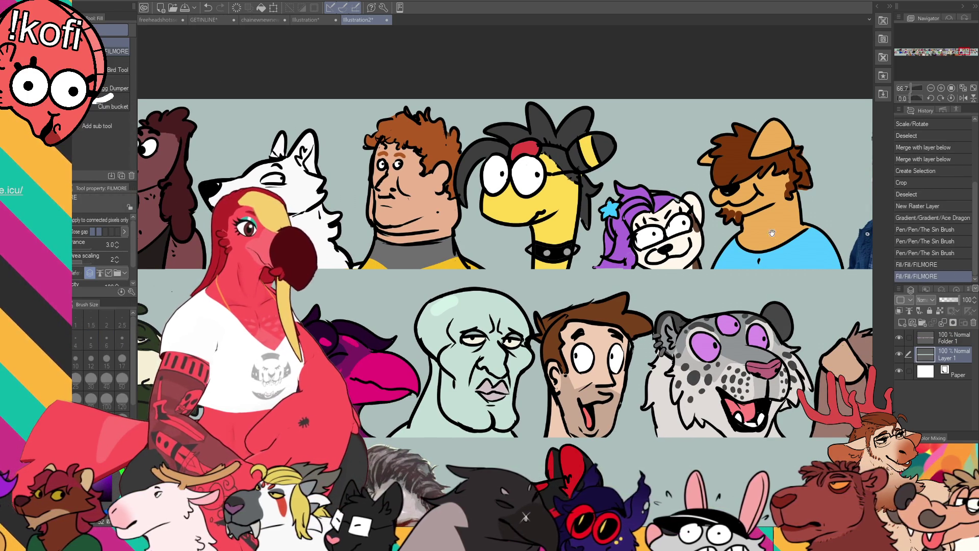
{"action": "key", "text": "p"}
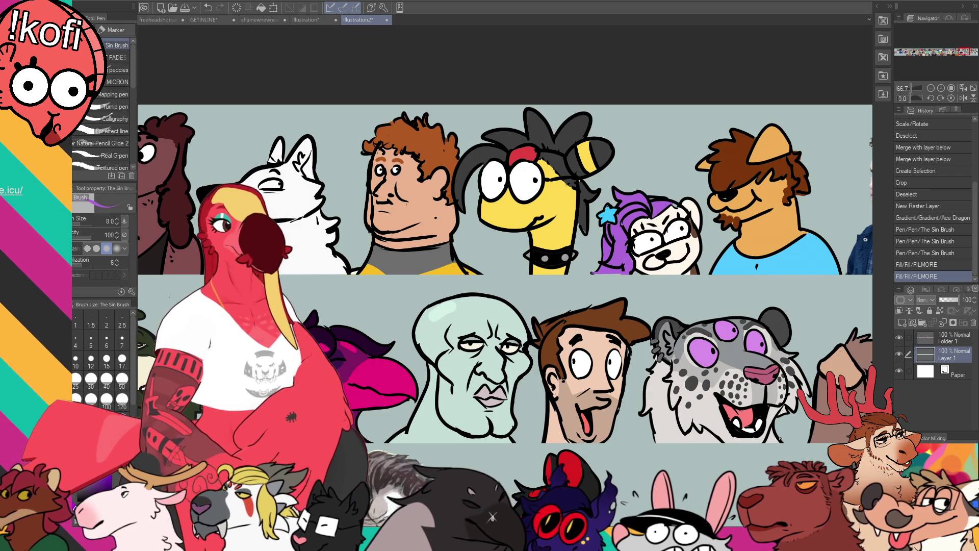
{"action": "scroll", "coordinate": [640, 272], "scroll_direction": "down", "scroll_amount": 4}
{"action": "scroll", "coordinate": [639, 273], "scroll_direction": "down", "scroll_amount": 1}
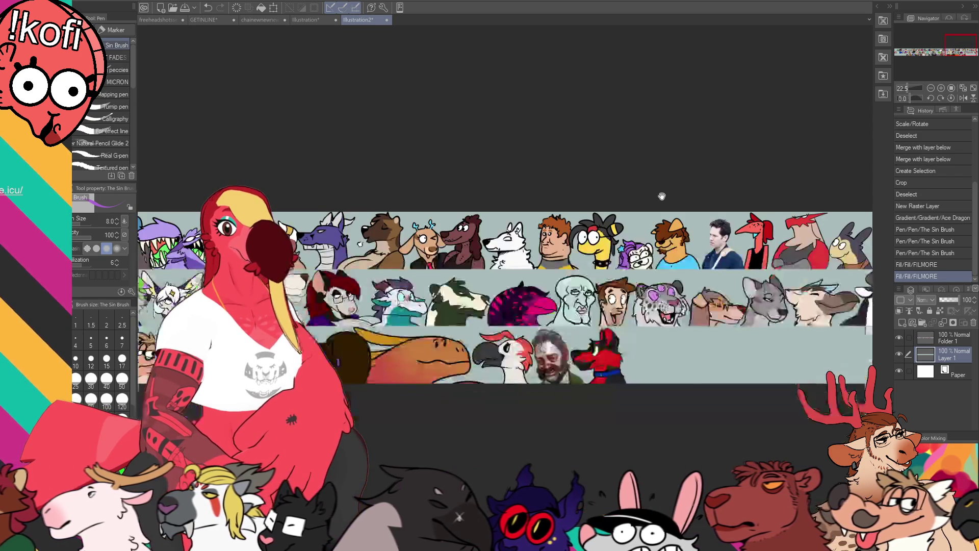
Flatten the banner into a single image layer before reducing its resolution
{"action": "left_click_drag", "start_coordinate": [588, 310], "coordinate": [817, 309]}
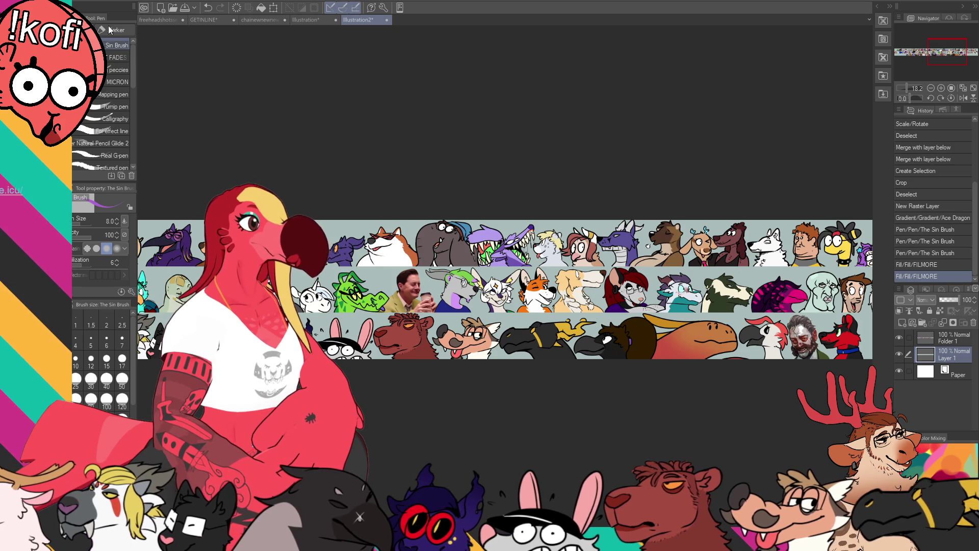
{"action": "key", "text": "ctrl+shift+e"}
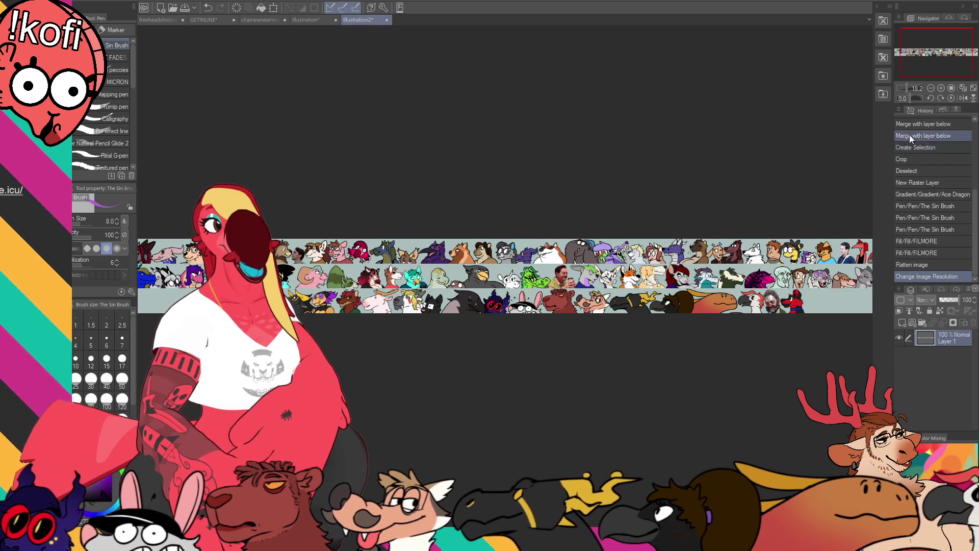
{"action": "left_click_drag", "start_coordinate": [941, 51], "coordinate": [839, 176]}
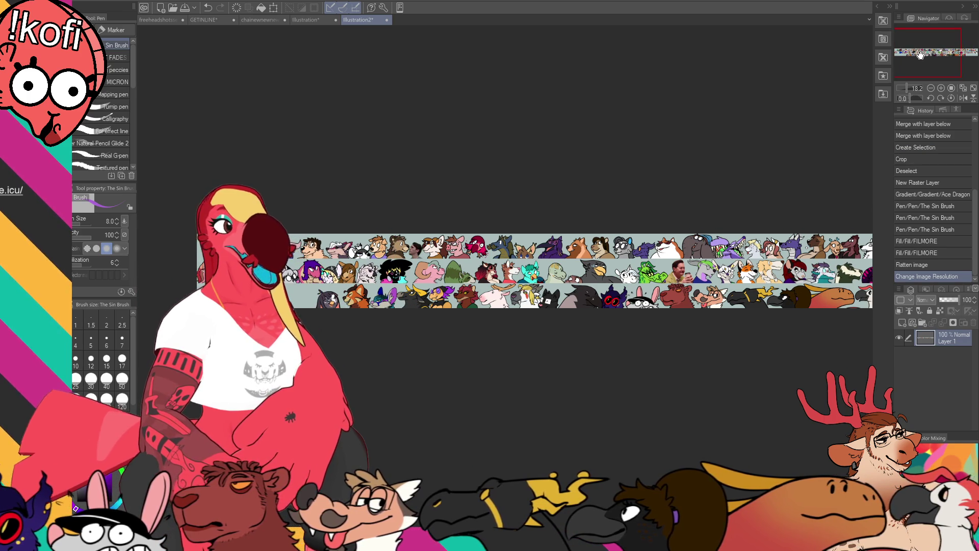
{"action": "scroll", "coordinate": [541, 268], "scroll_direction": "up", "scroll_amount": 5}
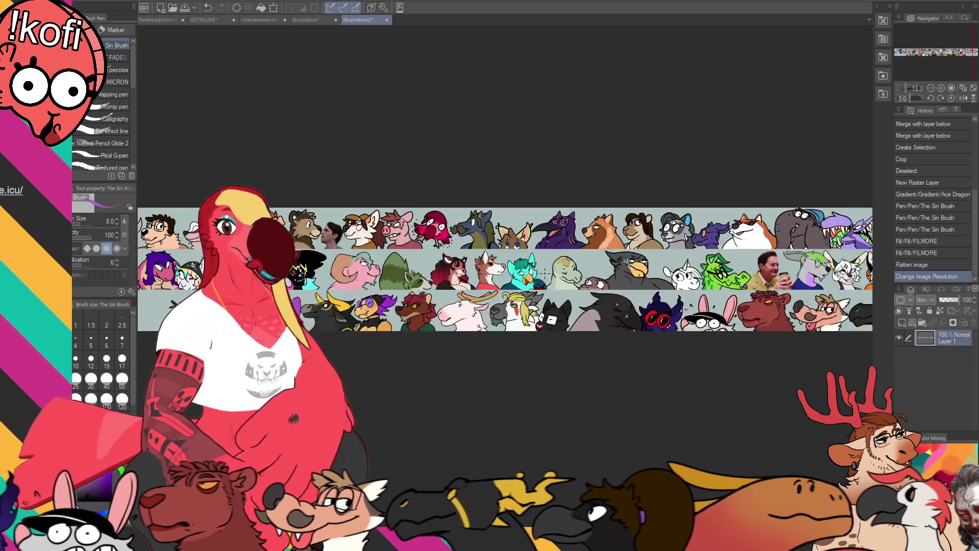
{"action": "left_click", "coordinate": [951, 90]}
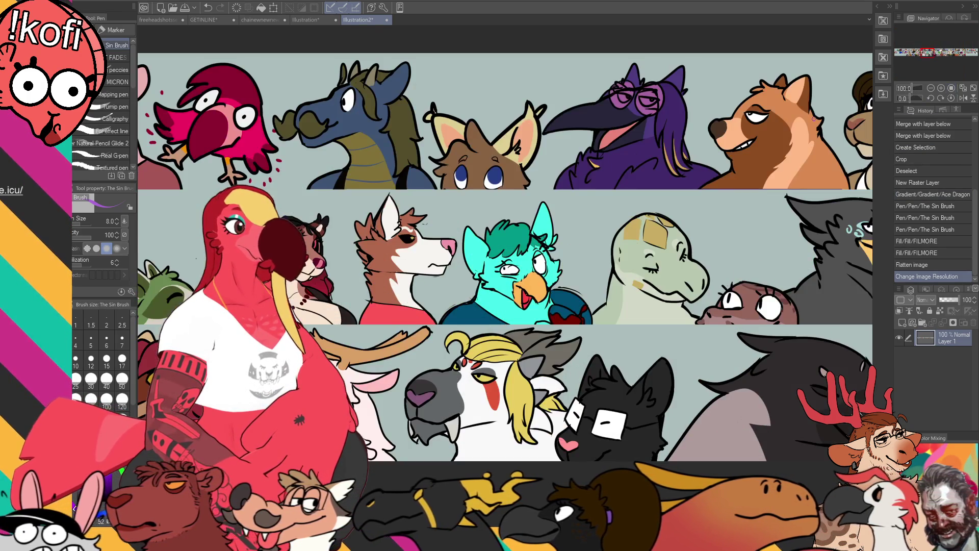
{"action": "key", "text": "ctrl+z"}
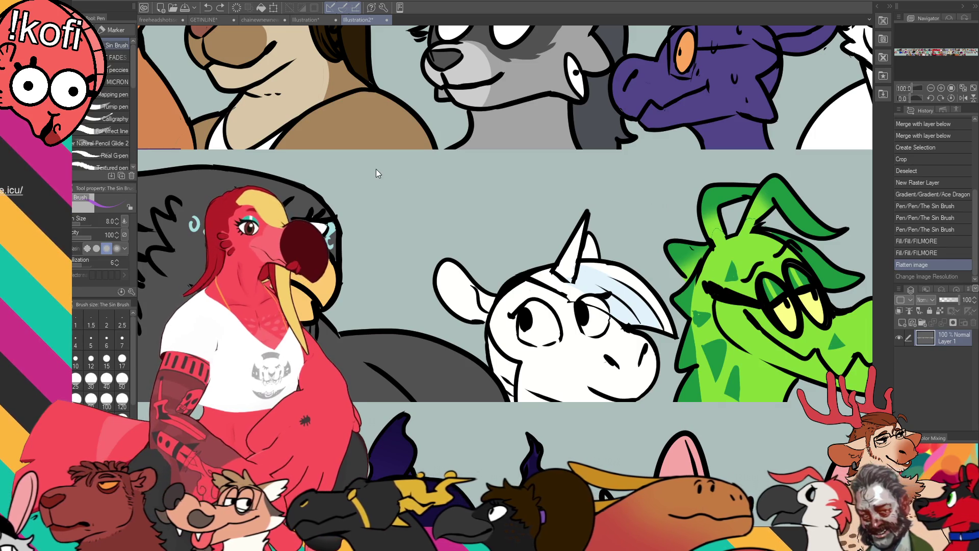
{"action": "key", "text": "ctrl+y"}
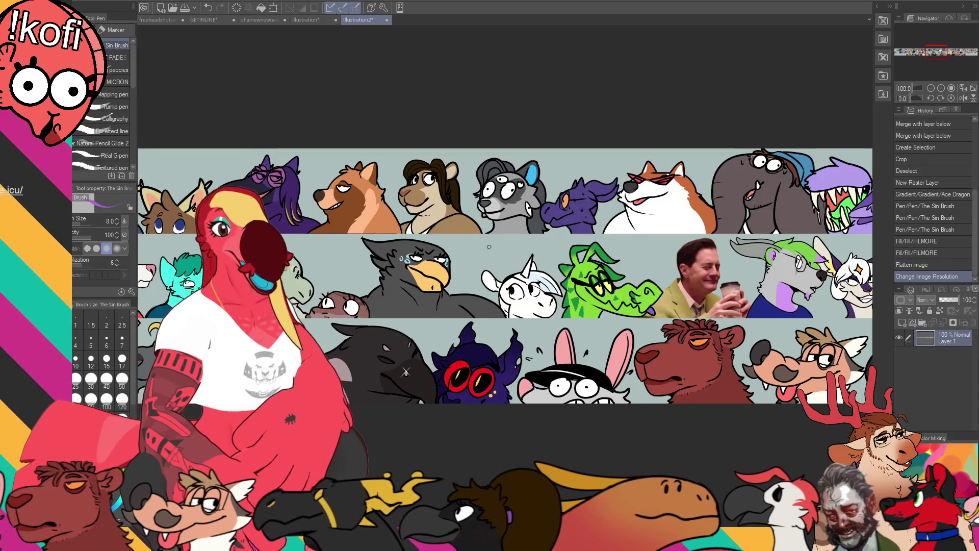